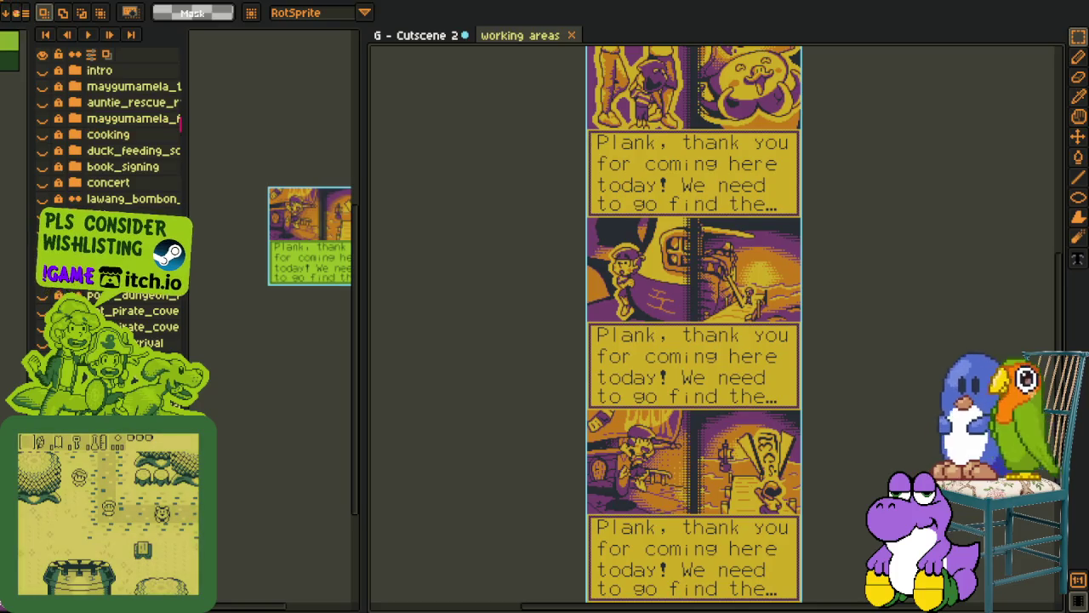
- Export the cutscene panel strip as g-intro_horizontal.png, accepting the format warning
click(19, 12)
mouse_move(51, 103)
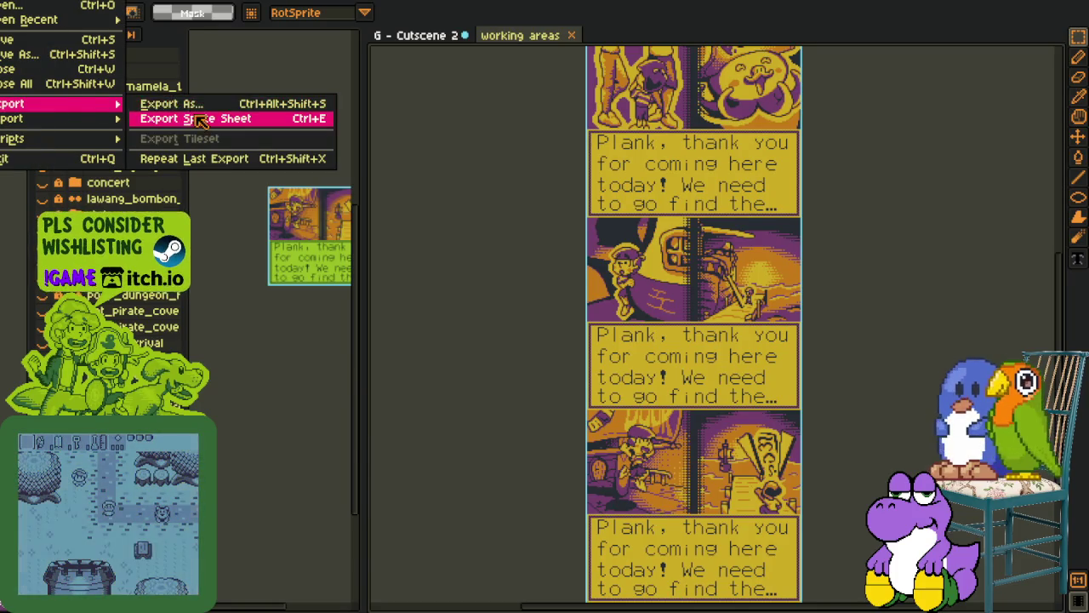
click(171, 104)
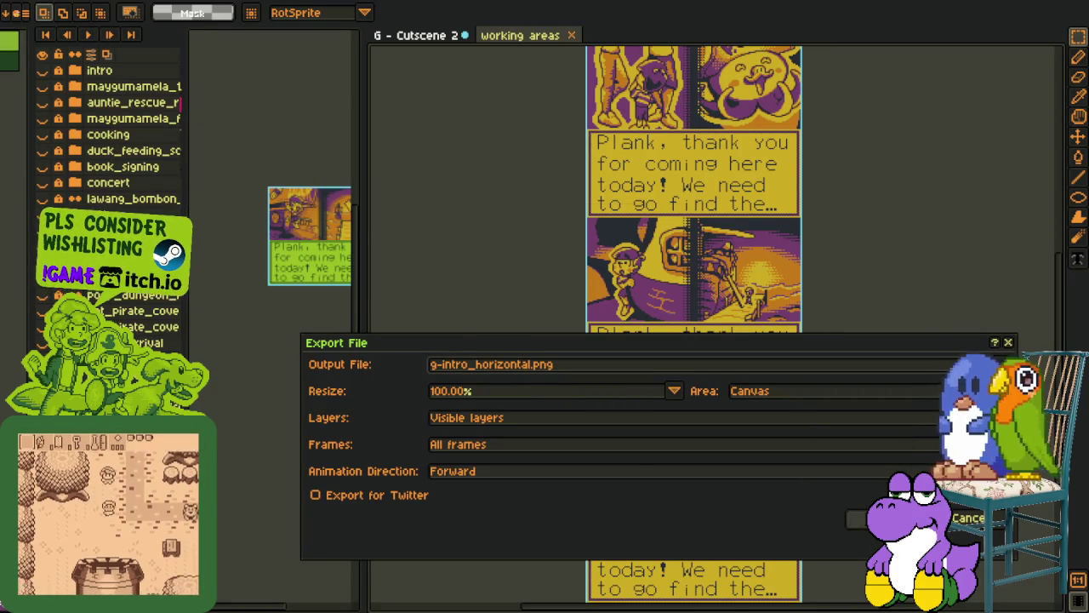
click(894, 519)
click(504, 374)
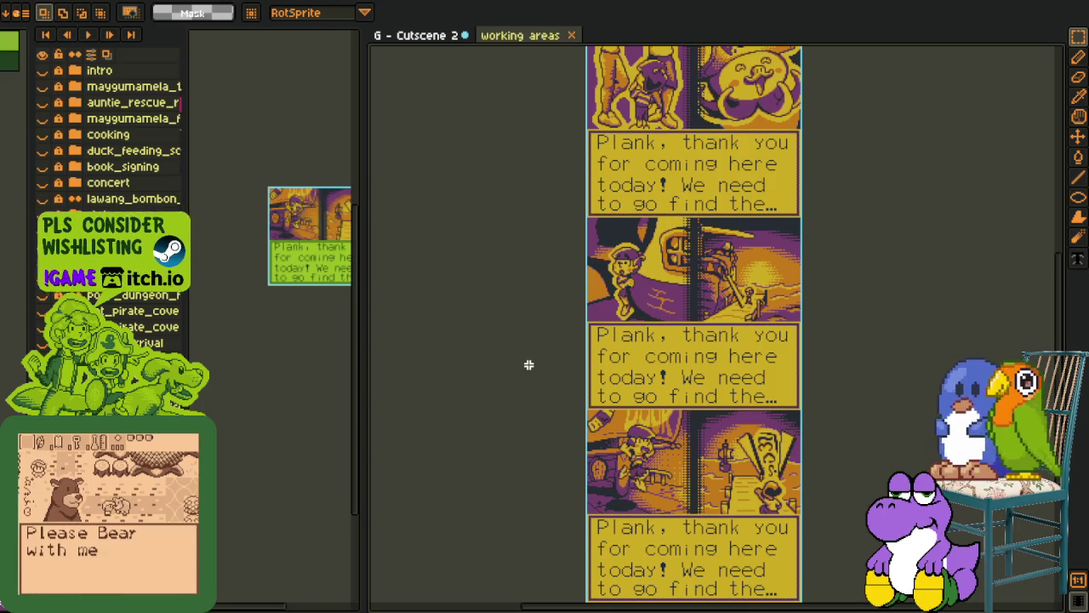
- Undo the trim to restore the wider canvas, then switch to the working areas sheet
key(ctrl+z)
scroll(585, 358, down, 2)
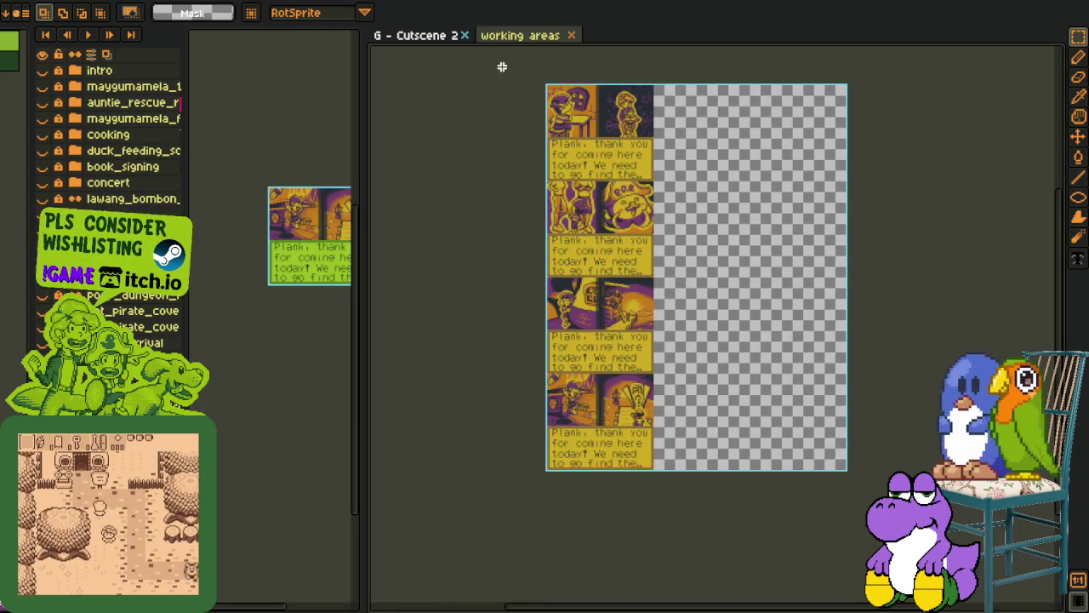
drag(502, 66, 737, 564)
key(Delete)
key(ctrl+z)
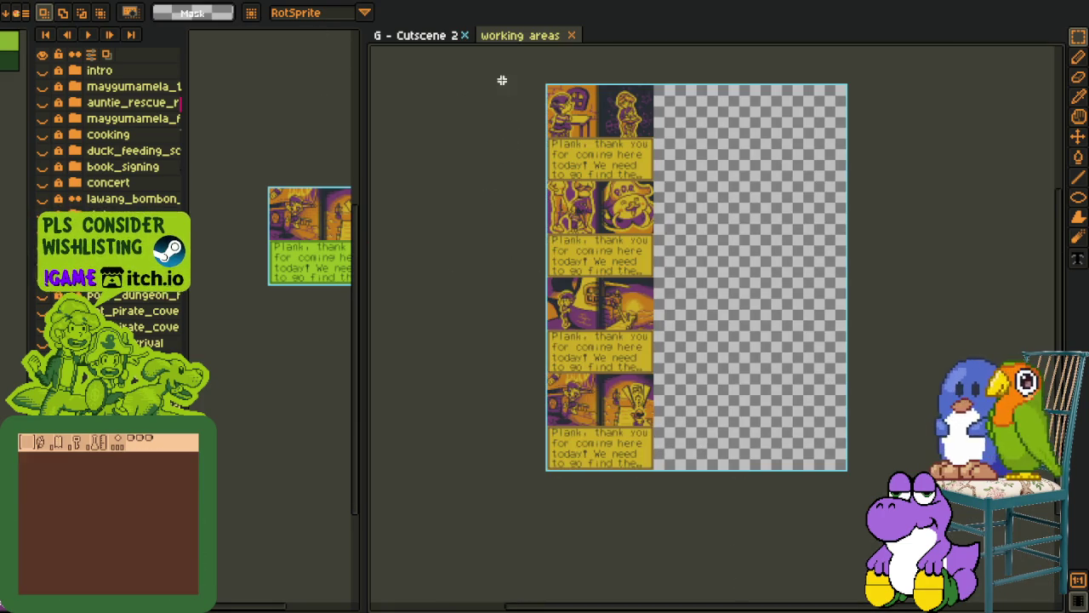
click(508, 38)
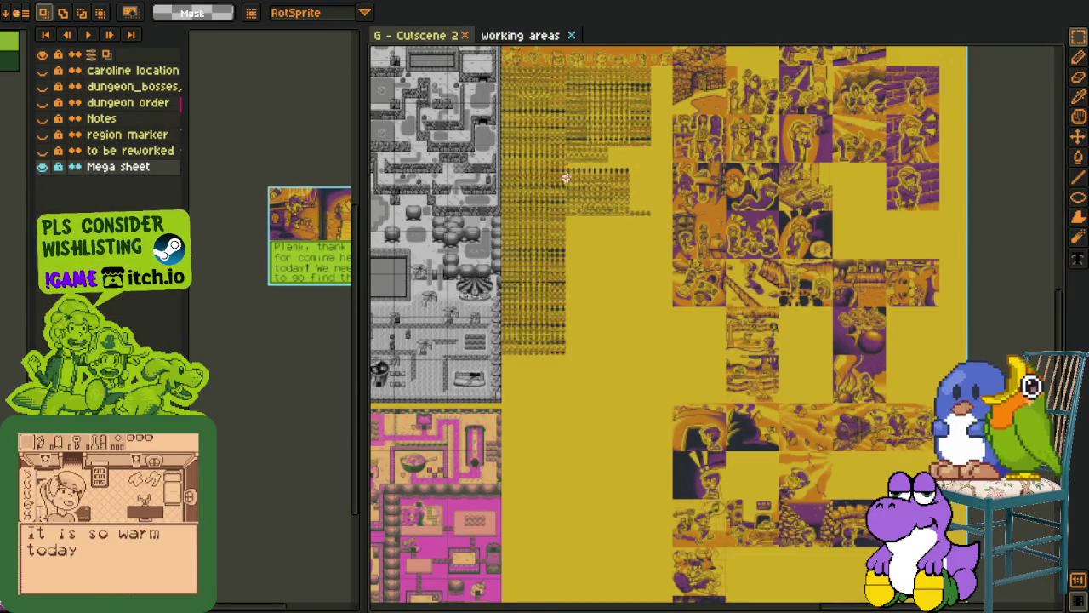
- Add a new layer above Mega sheet and paste the copied panel column onto it
scroll(716, 346, up, 2)
key(h)
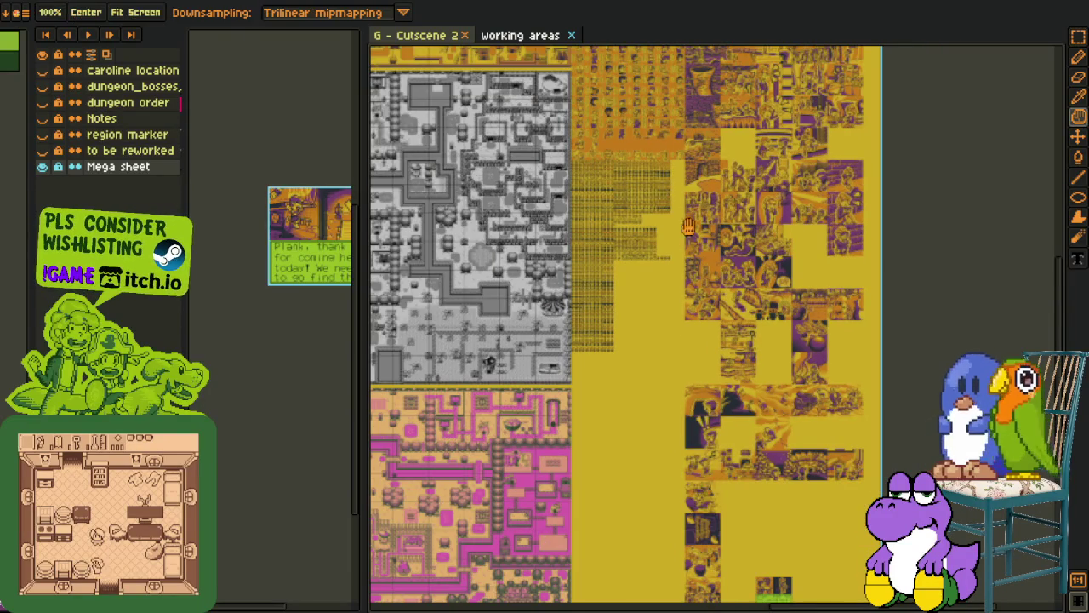
mouse_move(732, 511)
mouse_down()
mouse_move(683, 157)
mouse_move(683, 168)
mouse_up()
key(m)
scroll(724, 255, up, 1)
scroll(724, 255, up, 1)
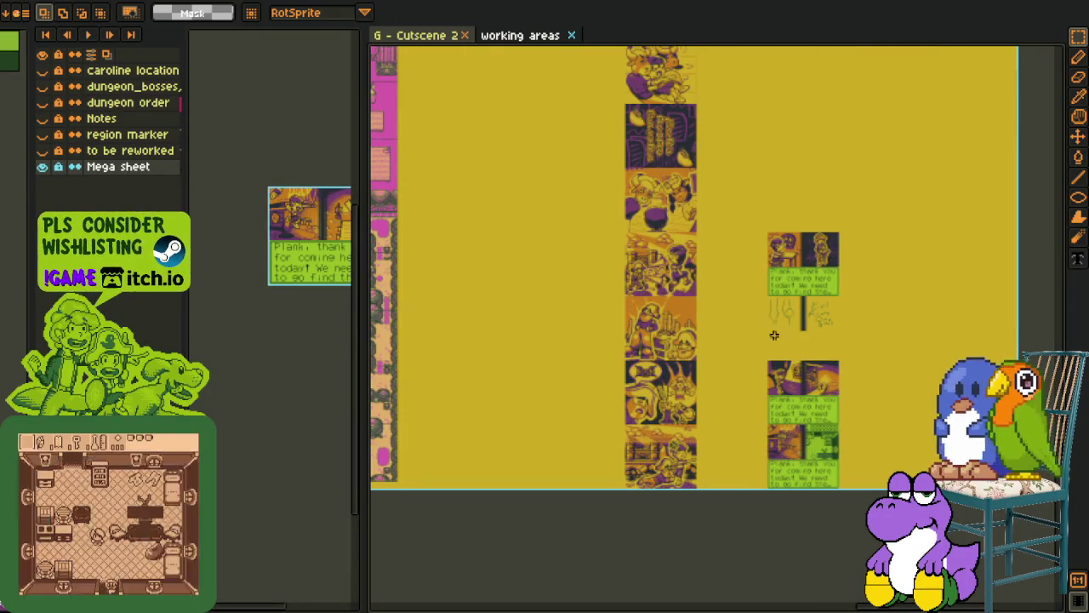
key(h)
drag(684, 338, 474, 338)
right_click(124, 167)
mouse_move(155, 196)
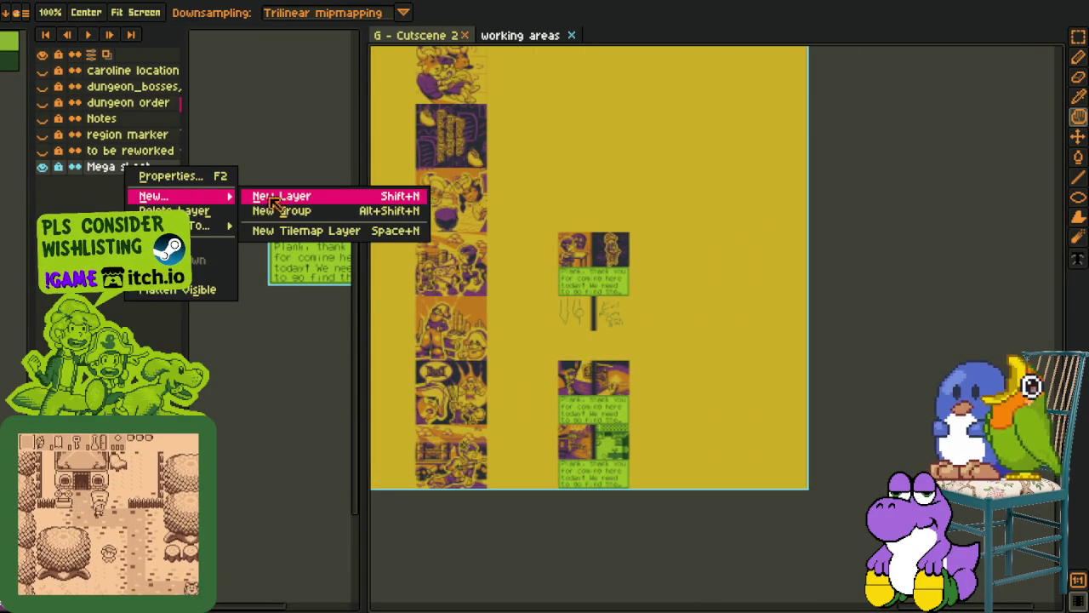
click(280, 195)
scroll(566, 315, up, 1)
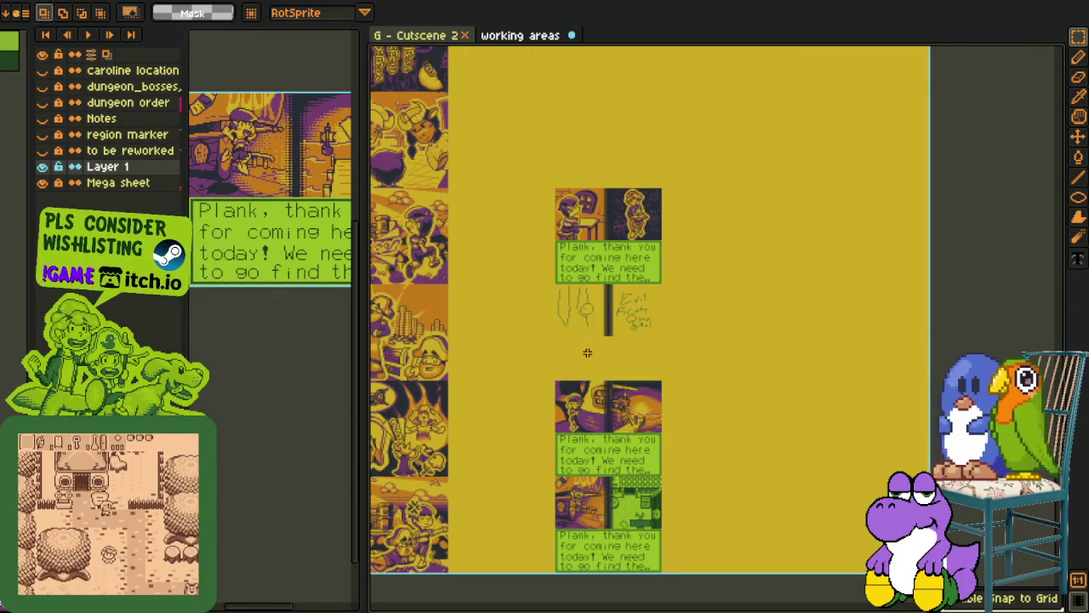
key(ctrl+v)
- Move the pasted panels onto the green panel column of the Mega sheet
scroll(644, 499, up, 1)
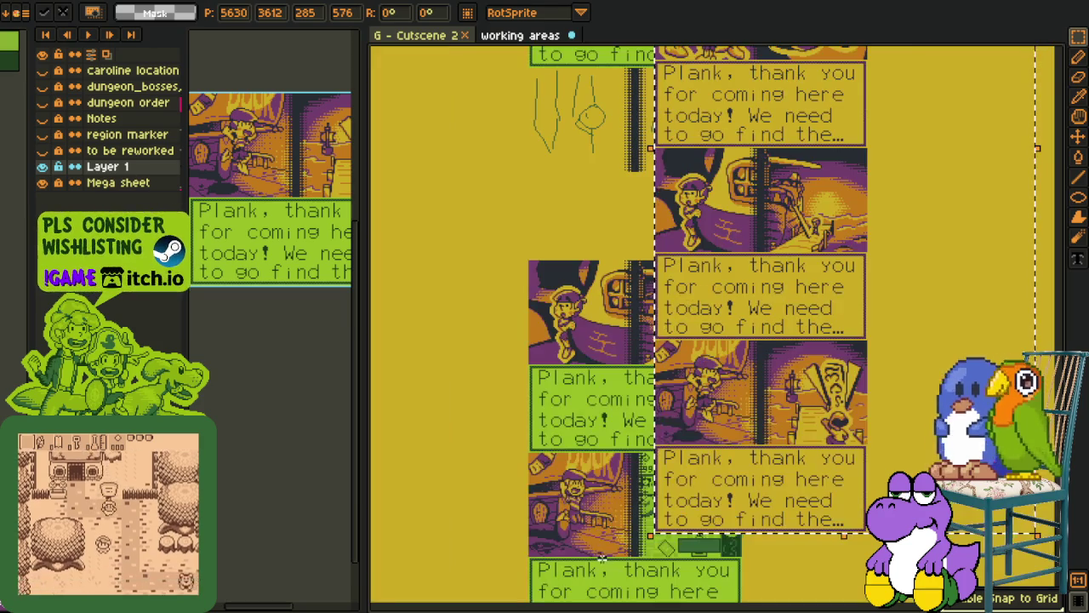
mouse_move(601, 546)
mouse_down()
mouse_move(618, 426)
mouse_move(652, 349)
mouse_up()
scroll(653, 349, up, 1)
drag(815, 285, 574, 496)
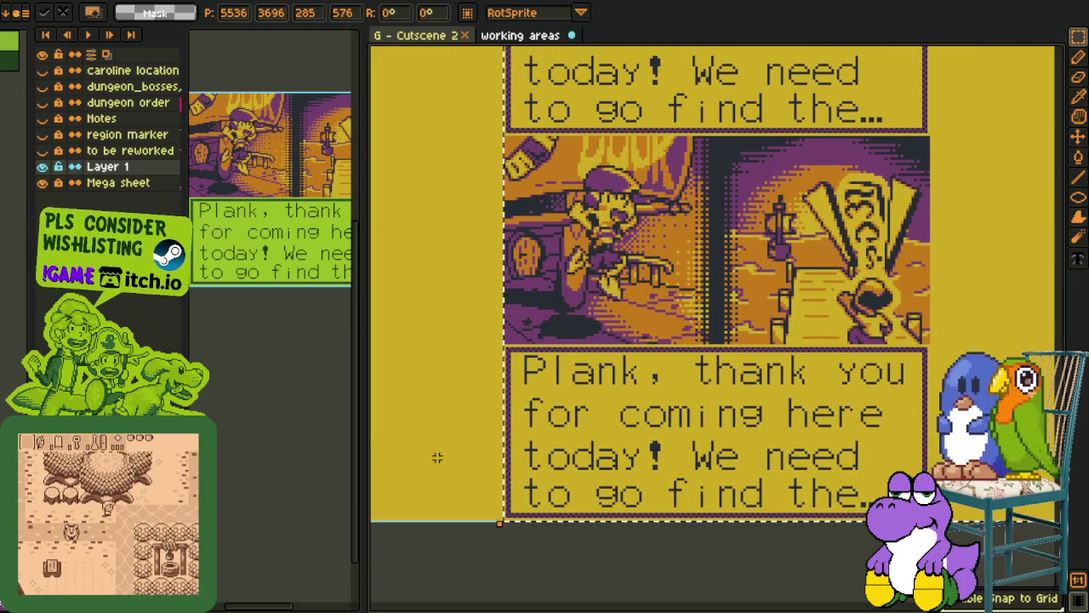
scroll(442, 443, down, 2)
mouse_move(465, 332)
mouse_down()
mouse_move(755, 474)
mouse_move(735, 417)
mouse_up()
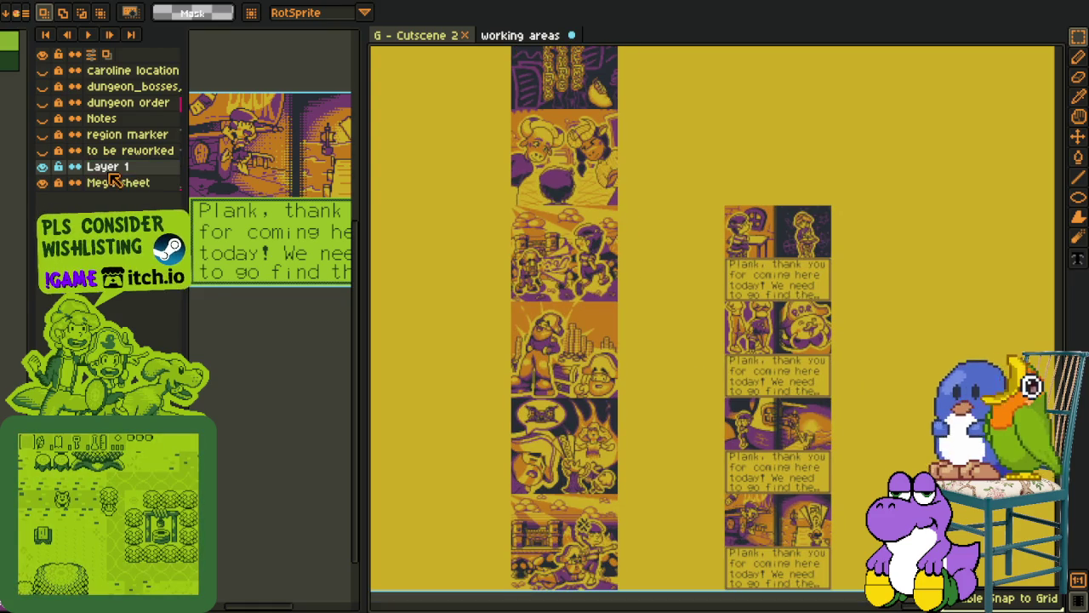
- Merge Layer 1 down into the Mega sheet layer
right_click(111, 182)
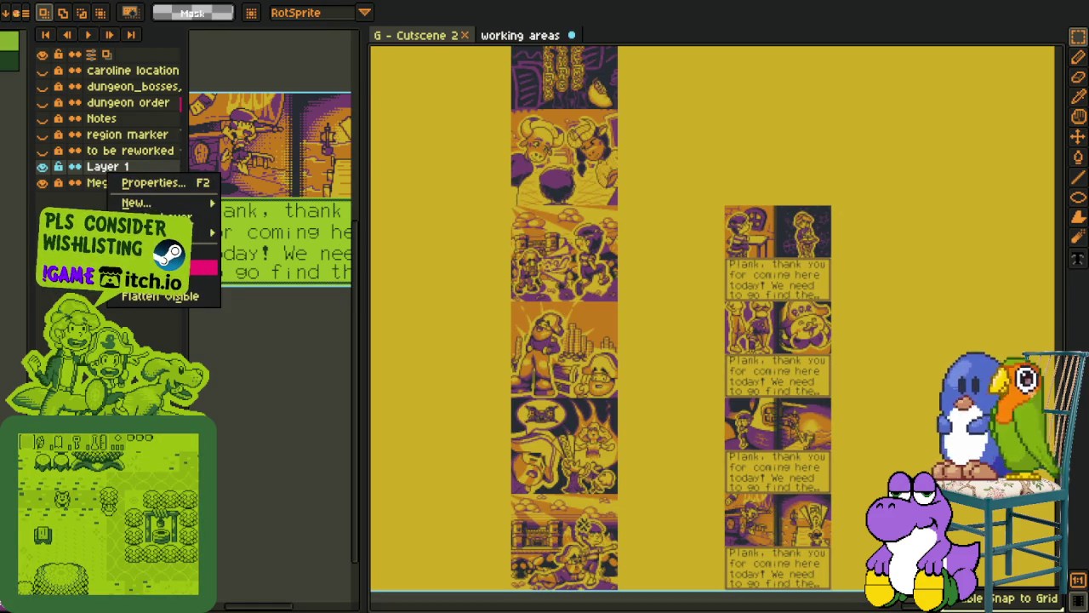
click(157, 277)
drag(713, 148, 630, 408)
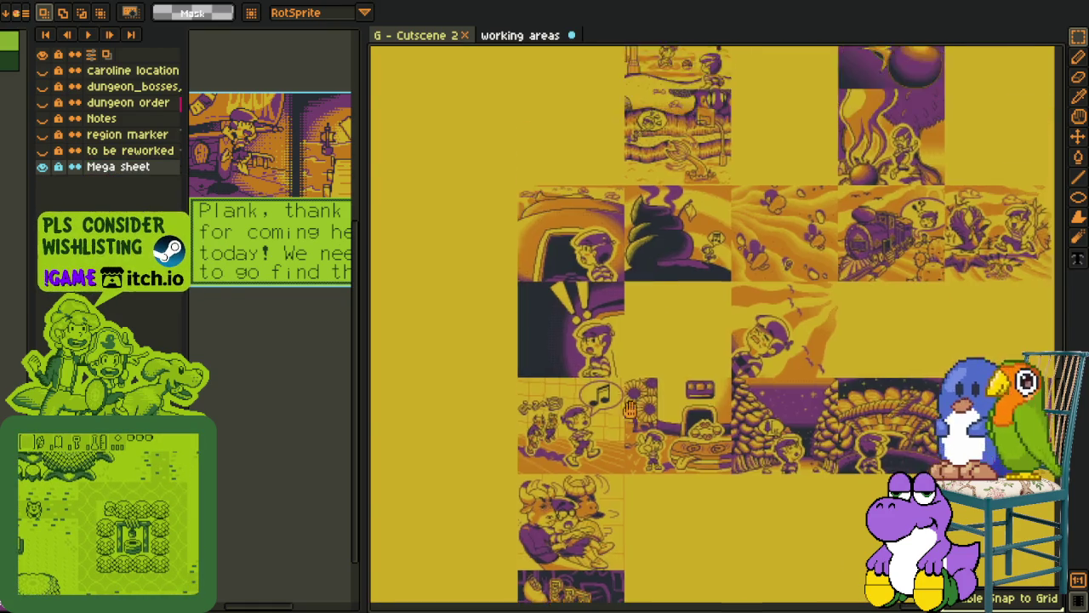
scroll(630, 409, up, 2)
scroll(629, 357, up, 2)
scroll(631, 298, up, 2)
scroll(632, 246, up, 2)
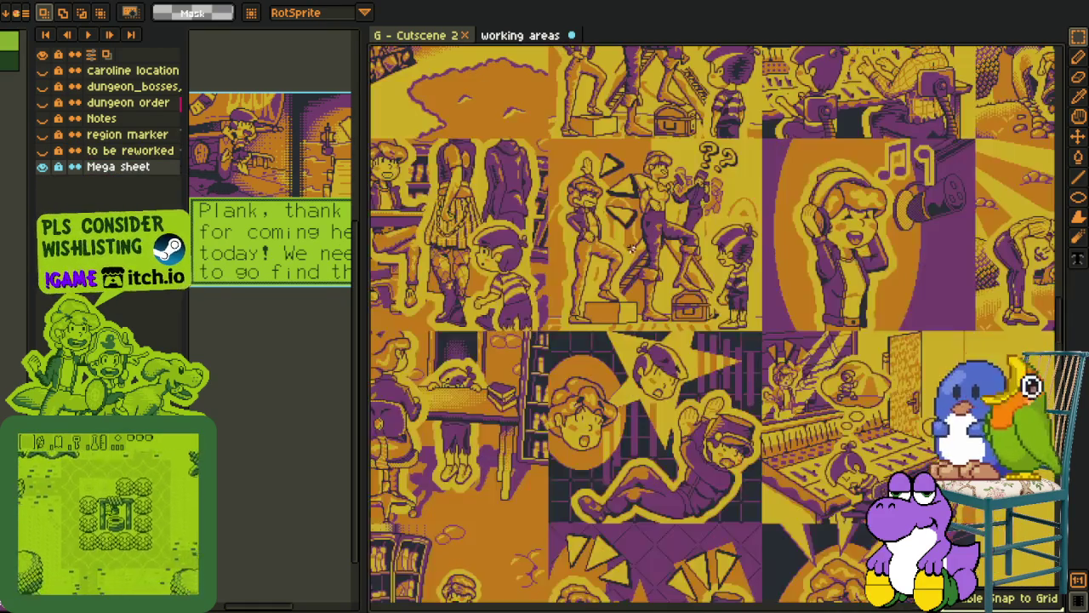
scroll(632, 247, up, 2)
scroll(647, 281, up, 2)
scroll(672, 340, up, 2)
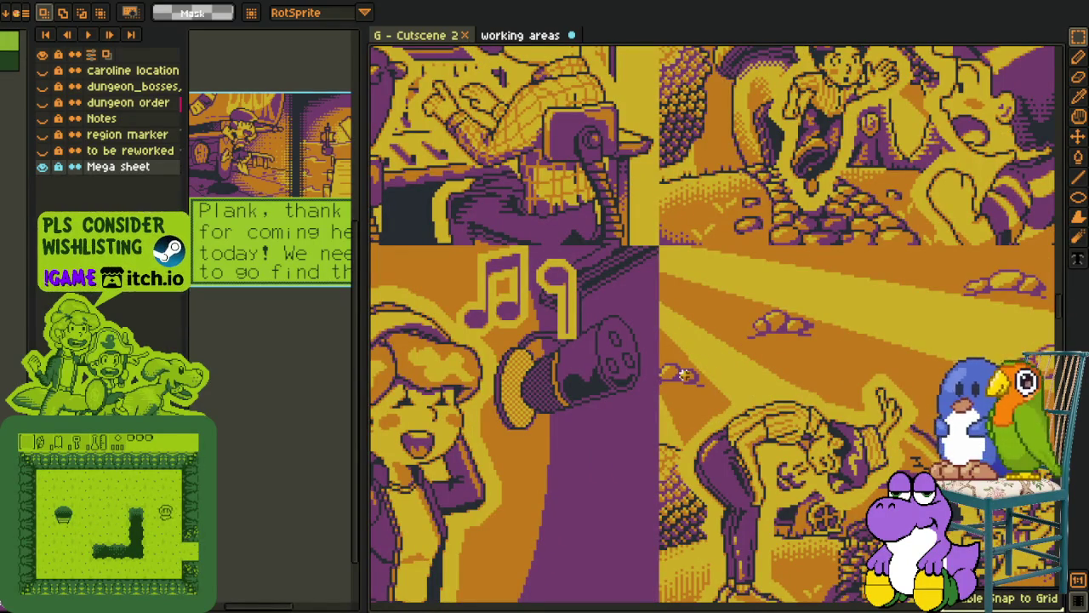
scroll(405, 101, down, 2)
scroll(545, 256, up, 1)
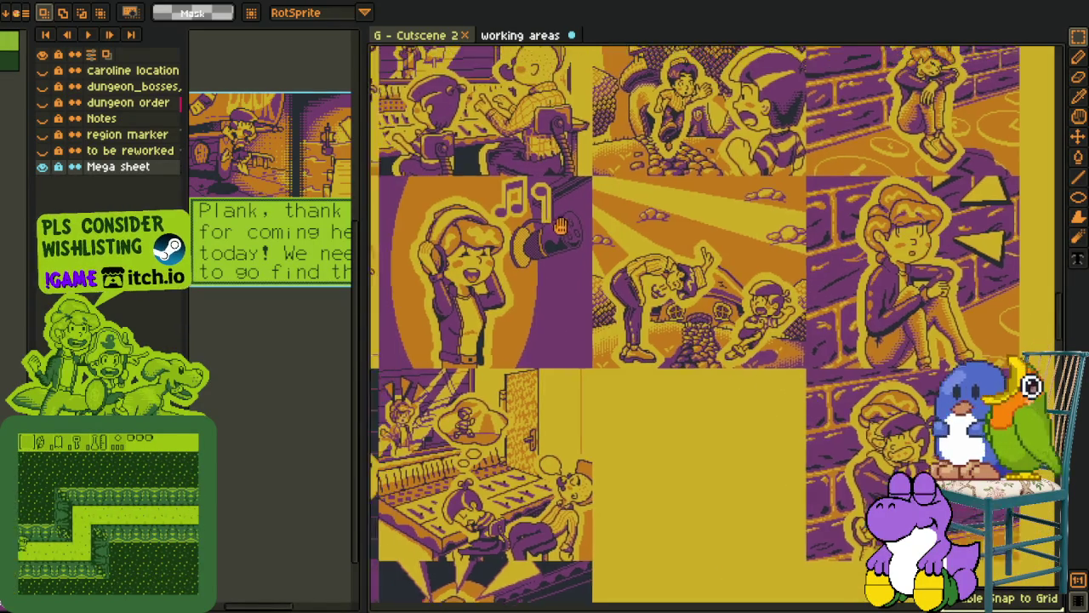
scroll(565, 262, up, 1)
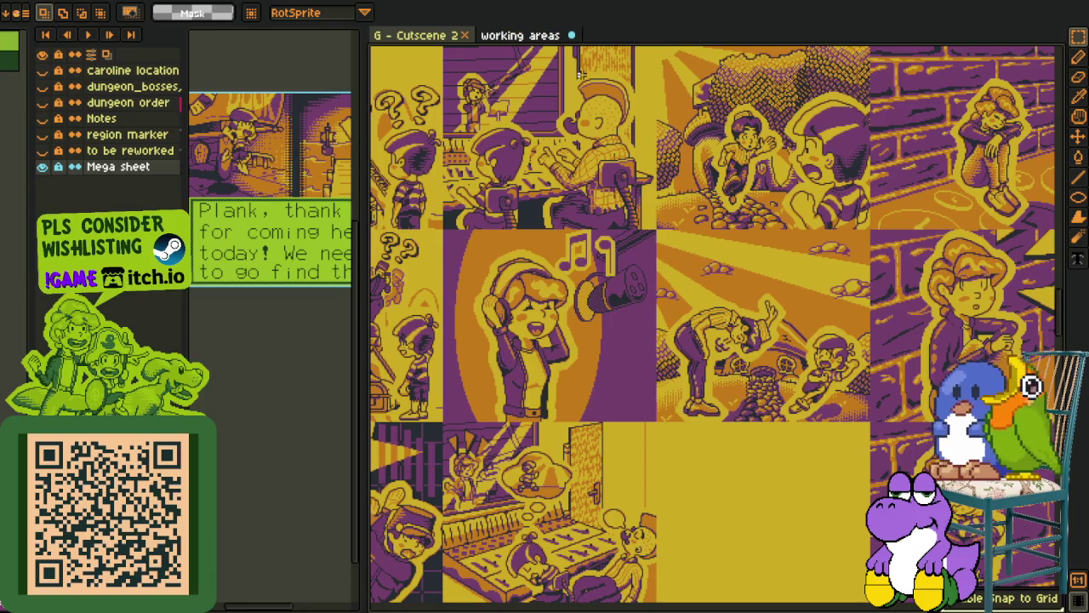
- Close the G - Cutscene 2 document
click(464, 36)
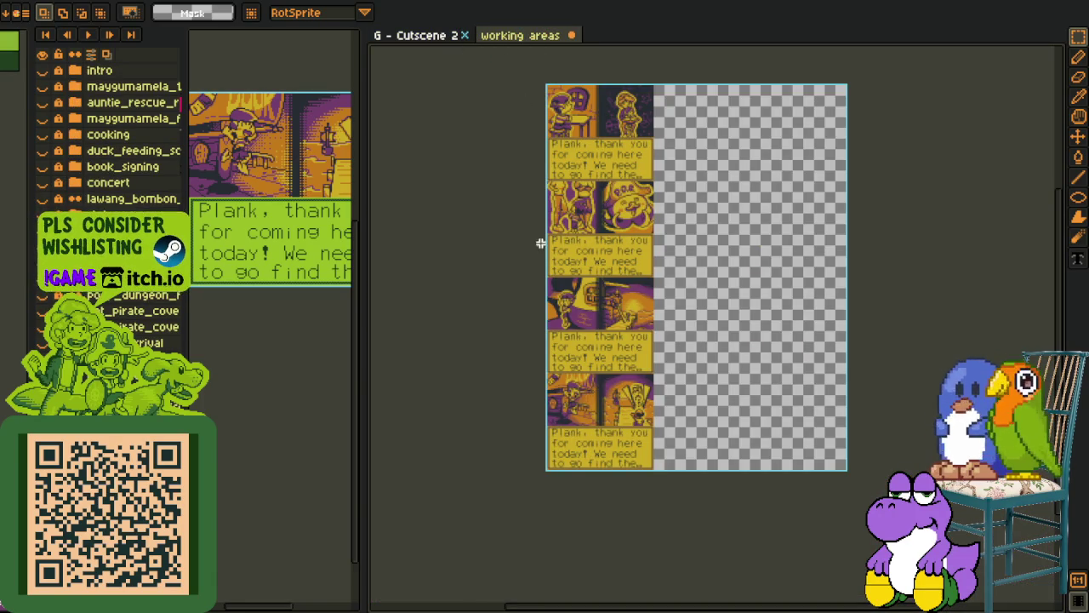
scroll(607, 268, up, 2)
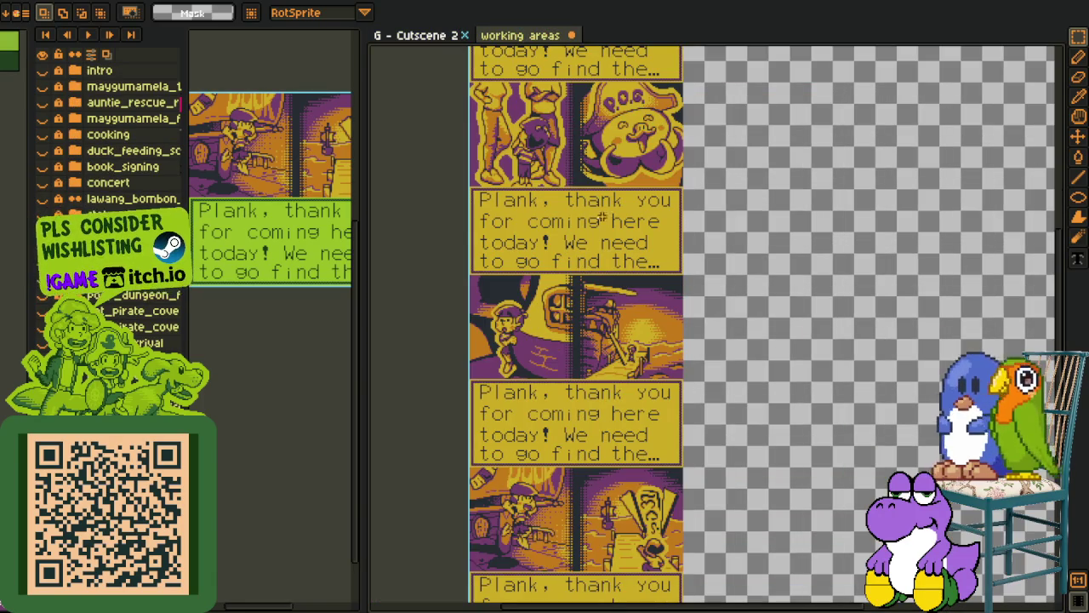
click(467, 36)
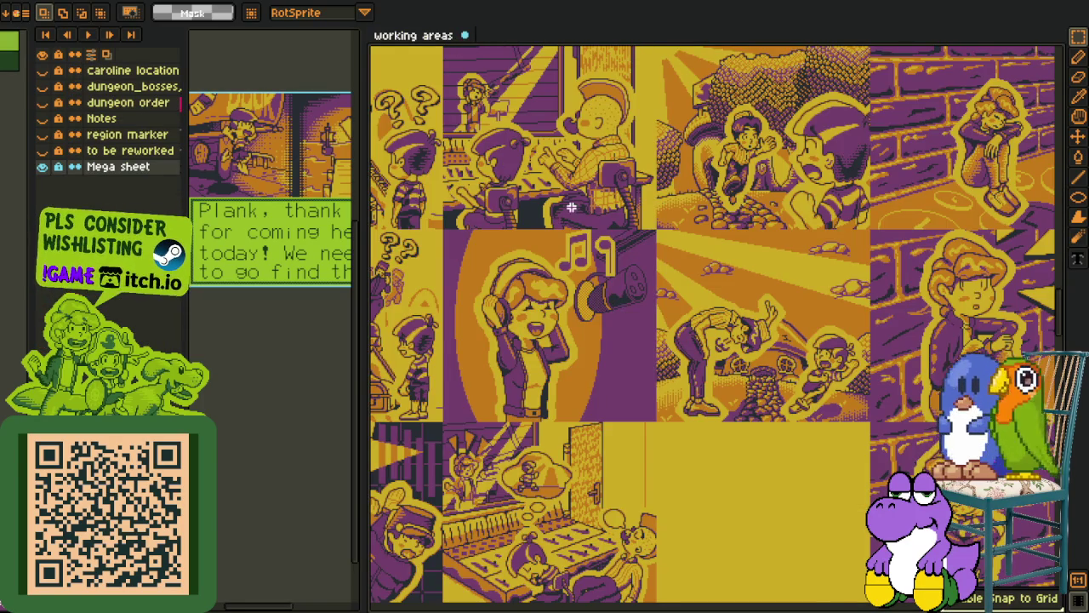
- Review the storyboard panel columns on the working areas sheet and save it
scroll(634, 168, down, 2)
scroll(634, 168, up, 1)
drag(634, 168, 629, 119)
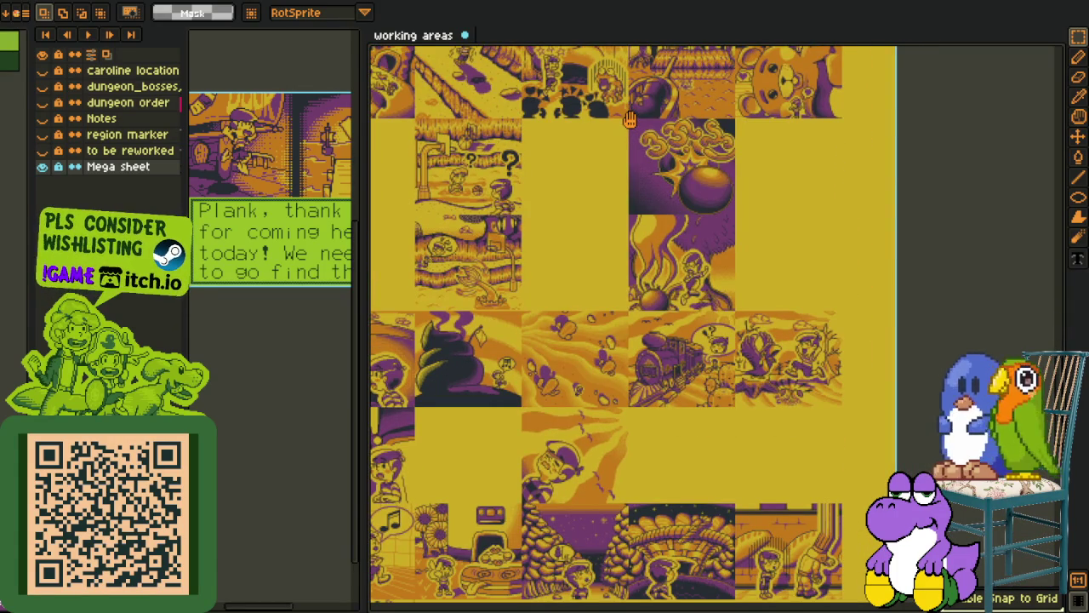
scroll(613, 332, down, 1)
scroll(612, 333, up, 1)
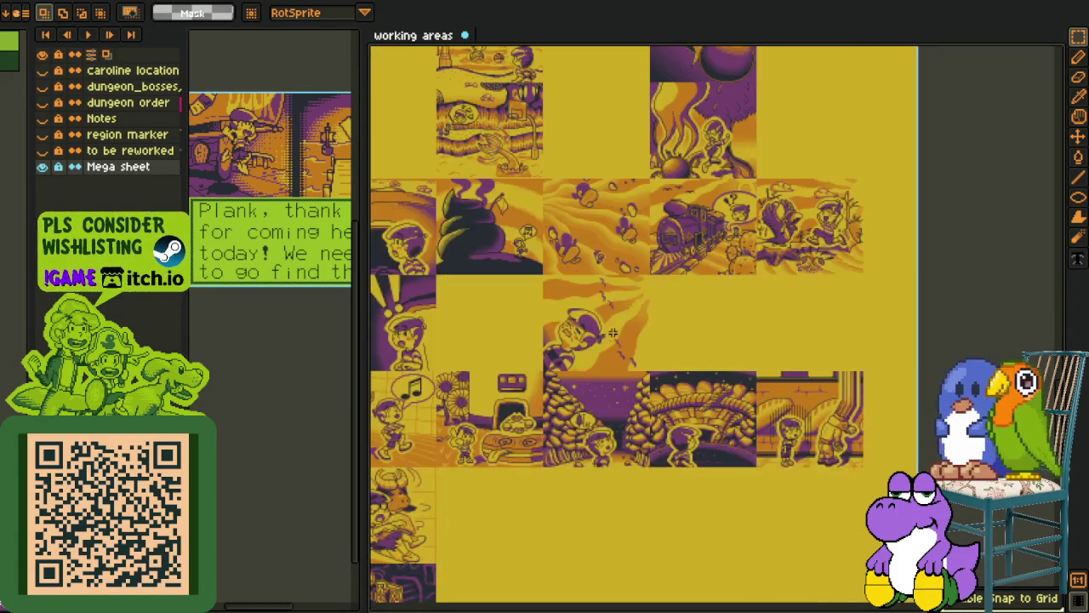
mouse_move(613, 333)
mouse_down()
mouse_move(647, 94)
mouse_move(761, 73)
mouse_up()
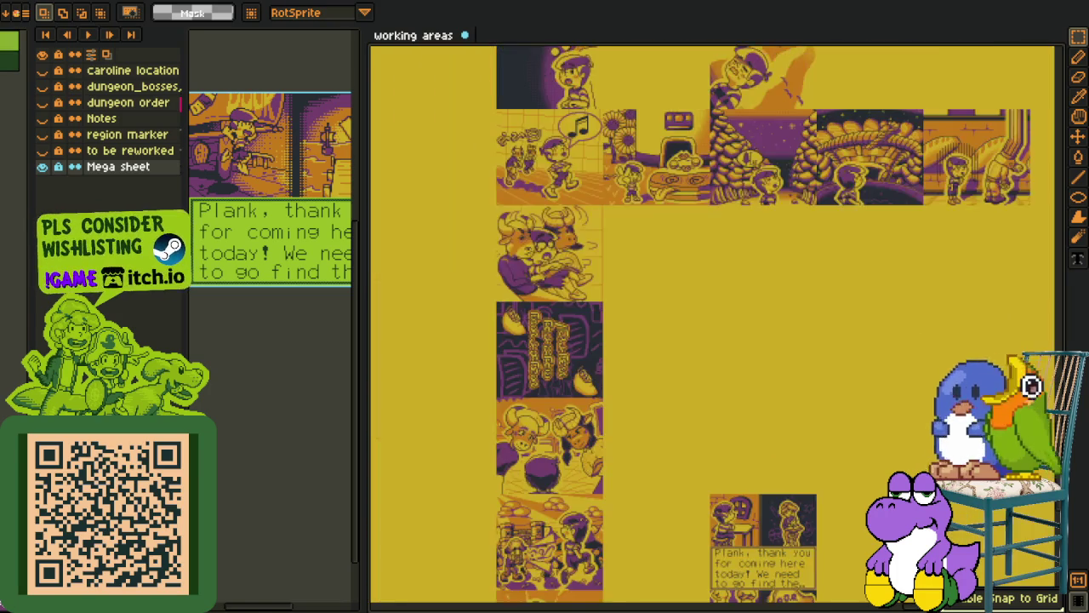
drag(647, 340, 695, 139)
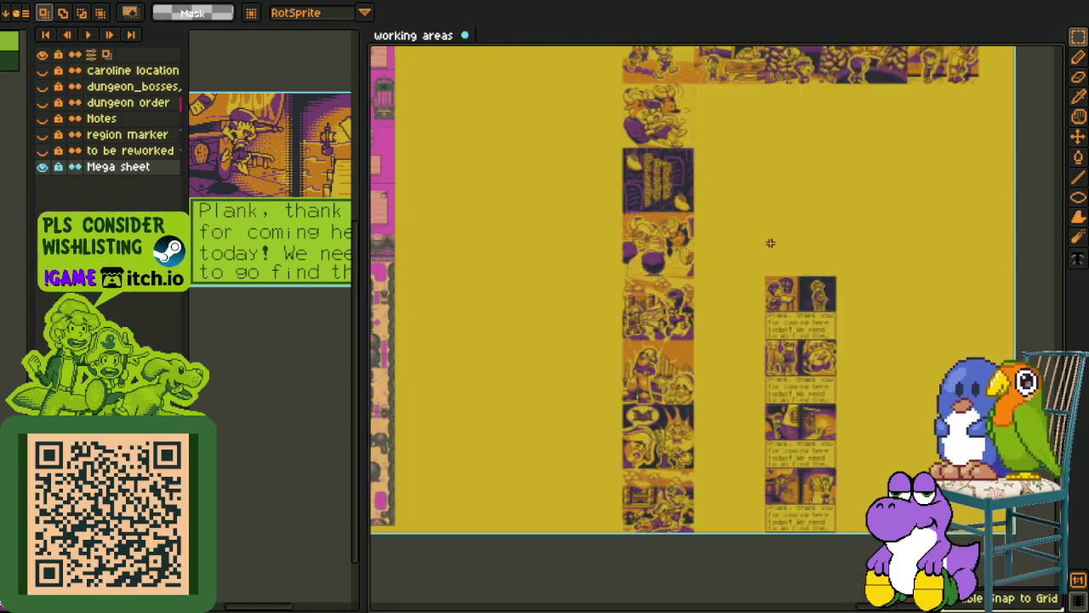
scroll(766, 245, down, 1)
key(ctrl+s)
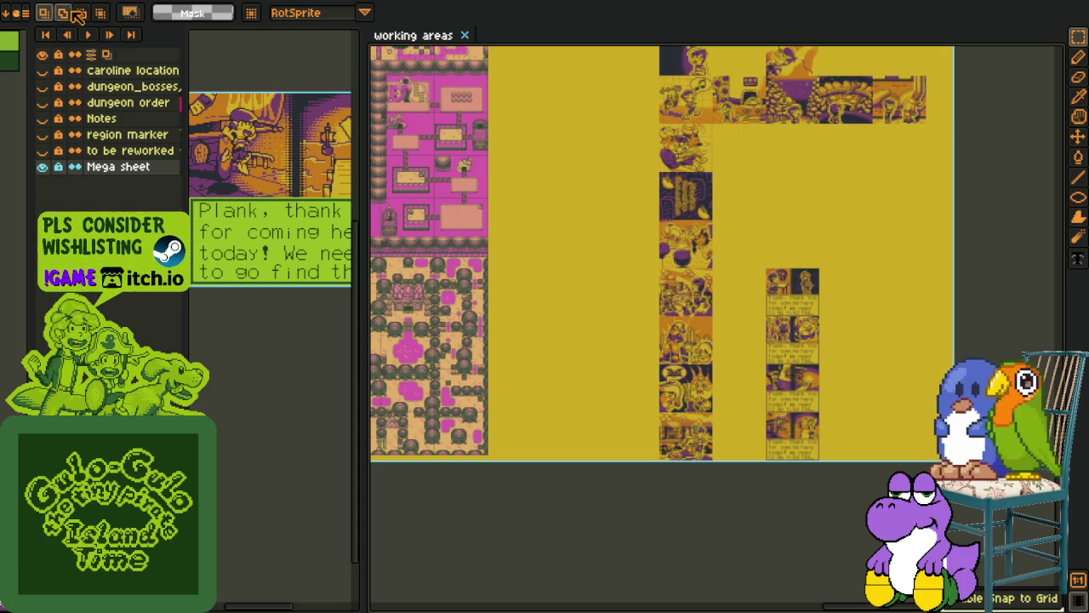
key(alt+f)
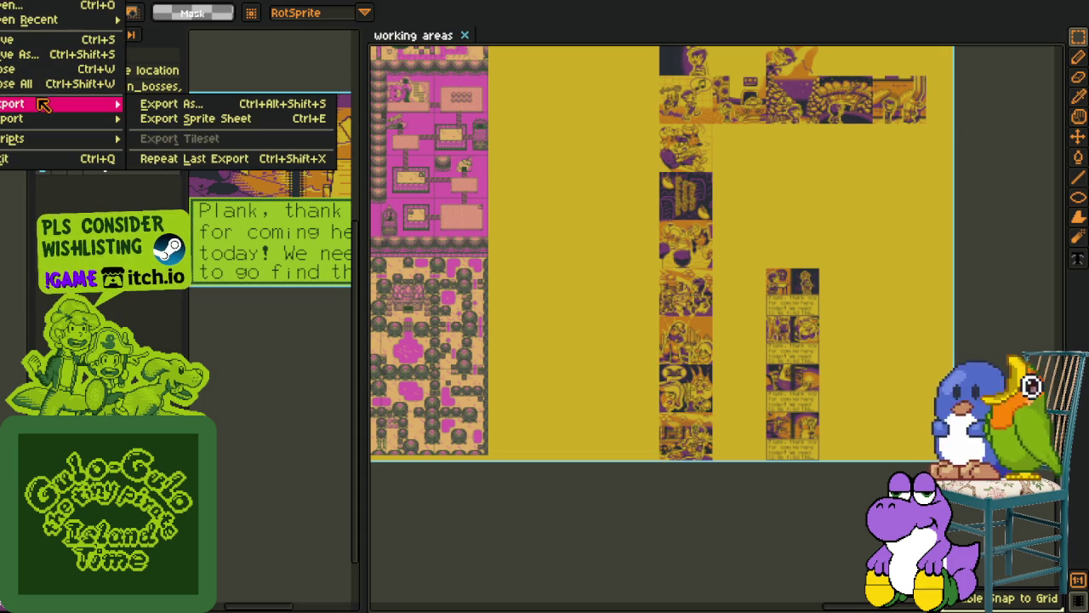
- Export the sheet as a renumbered 'working areas Progress so far' PNG, accepting the layers warning
click(180, 109)
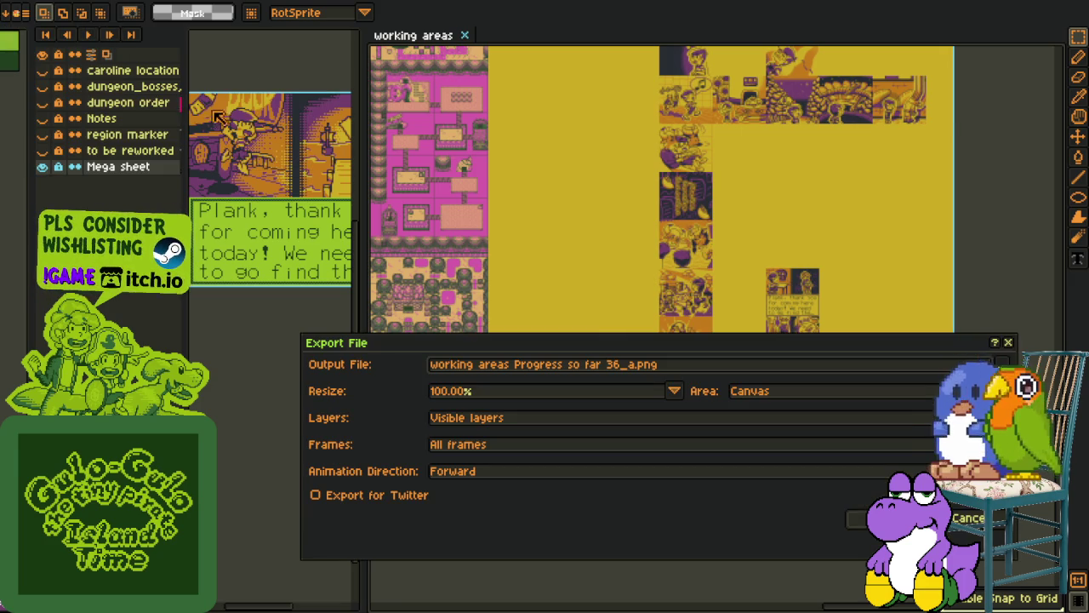
click(637, 368)
text(b)
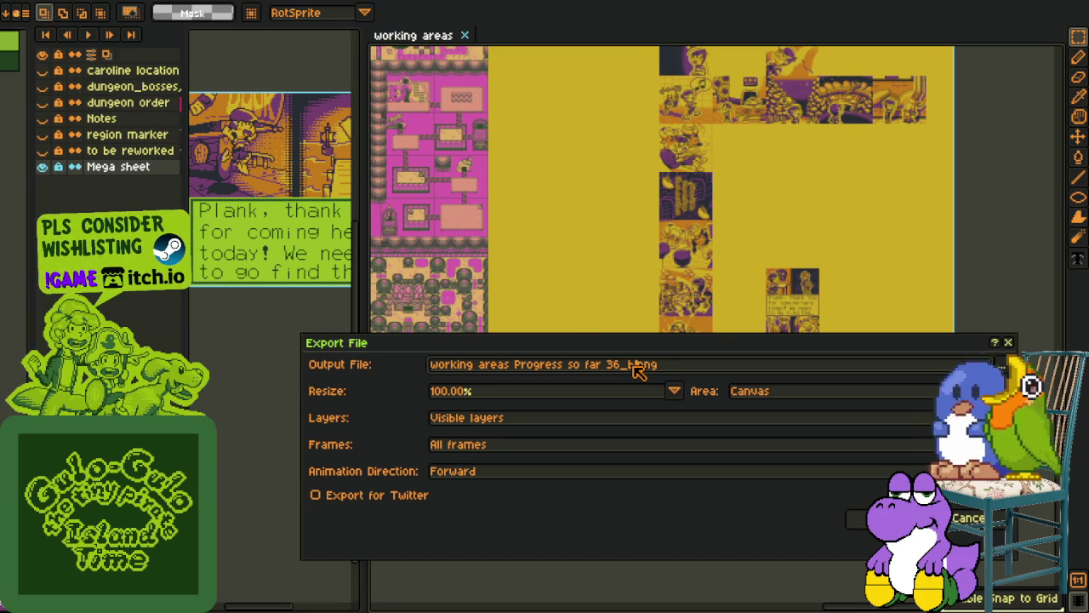
key(Return)
click(502, 372)
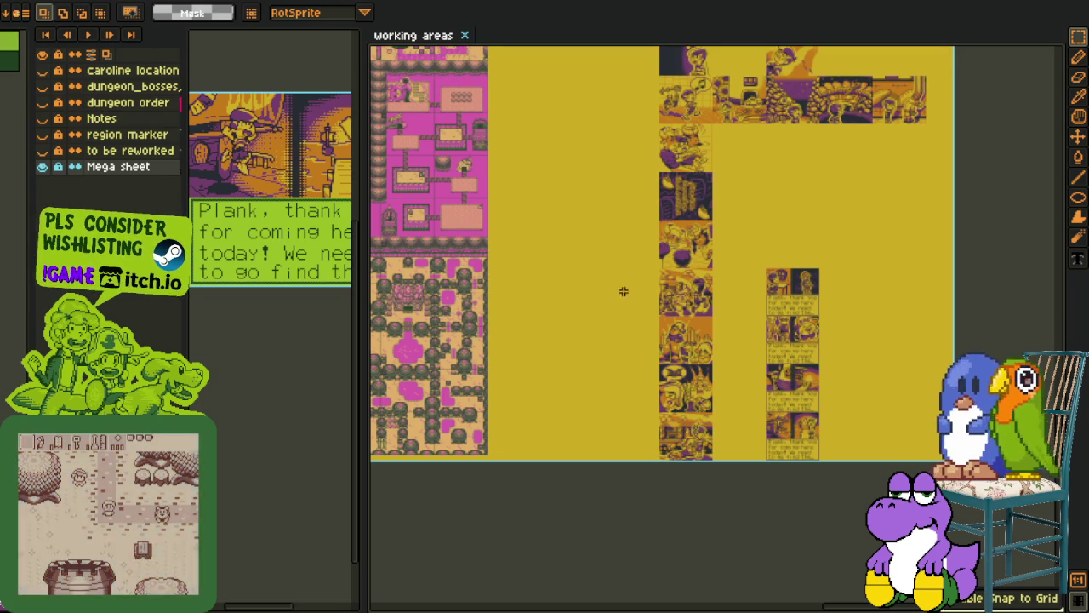
- Pan across the Mega sheet's map tiles and cutscene panels, then widen the left dialog panel editor
drag(640, 304, 643, 404)
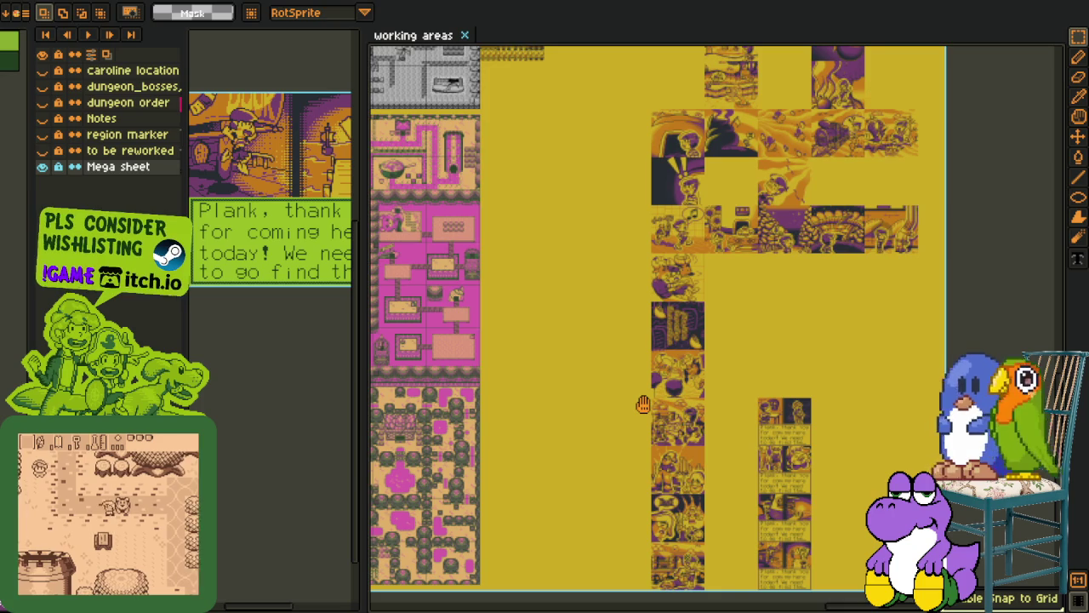
drag(643, 405, 639, 475)
scroll(685, 244, up, 4)
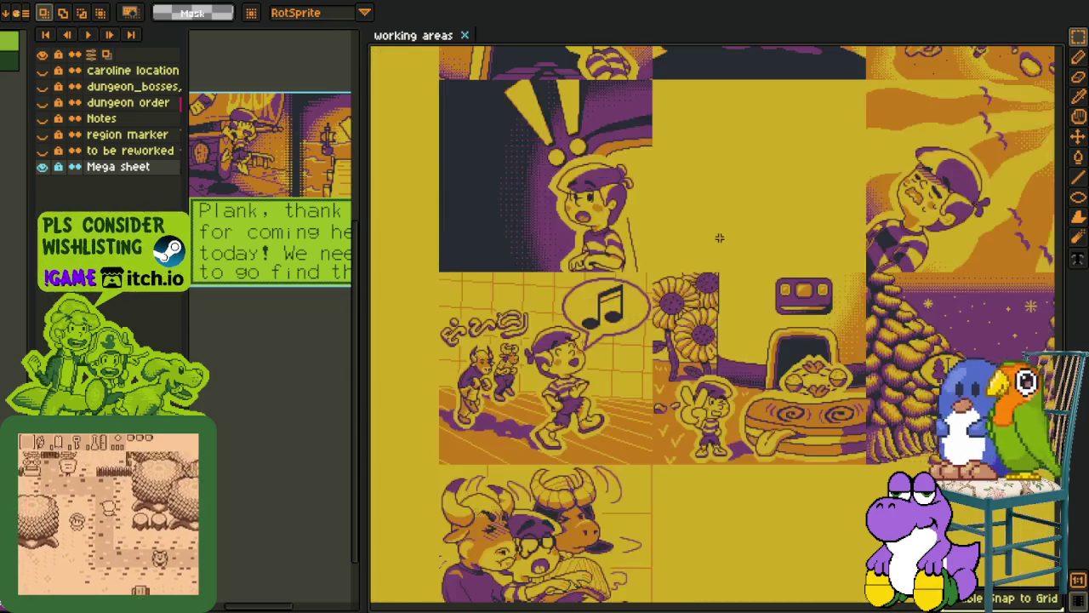
drag(684, 243, 679, 289)
scroll(679, 290, down, 1)
scroll(630, 302, down, 1)
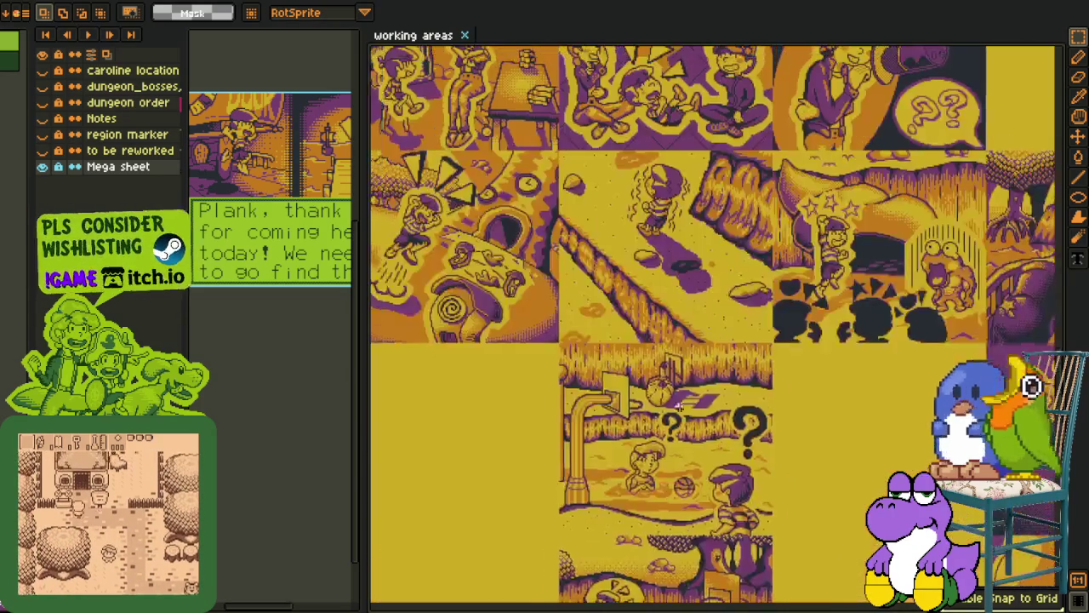
scroll(579, 315, down, 1)
scroll(493, 335, down, 1)
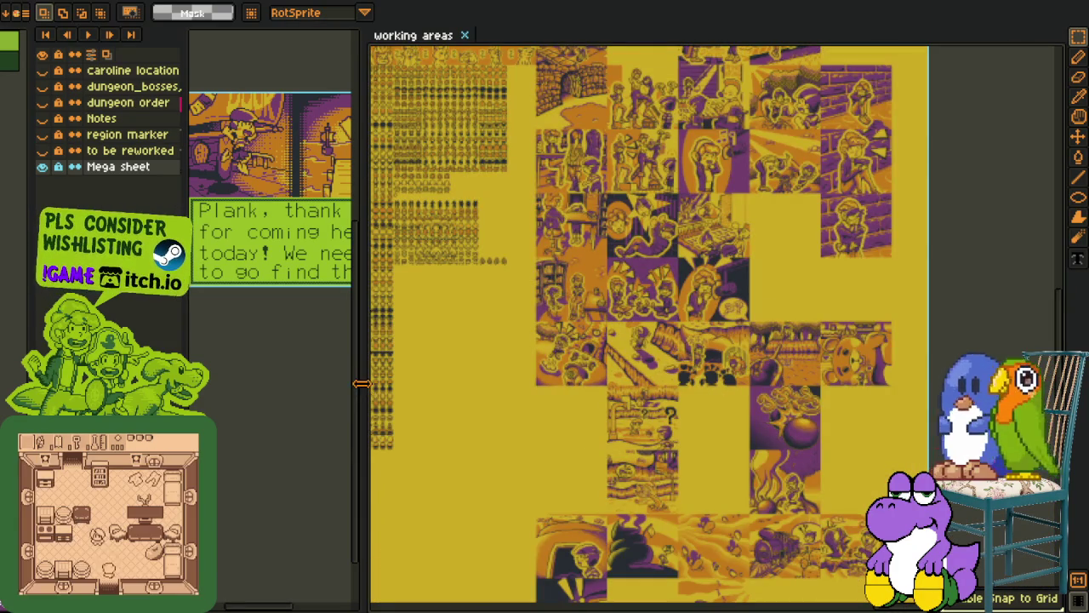
drag(661, 375, 899, 401)
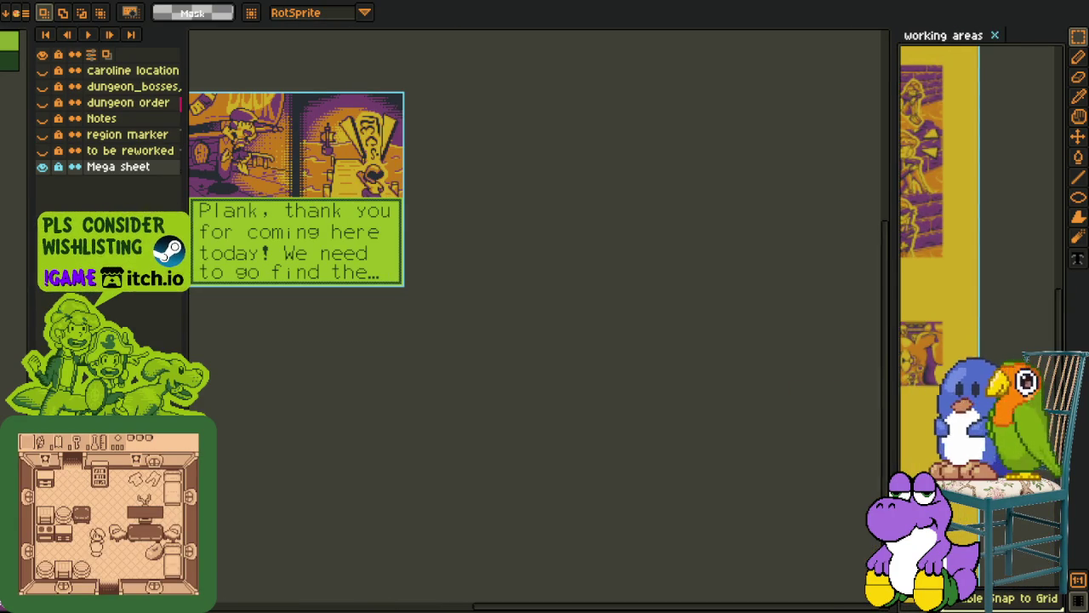
- Zoom through the portrait tiles in the right editor, then focus the left dialog panel sprite
scroll(979, 170, up, 1)
scroll(979, 170, up, 1)
scroll(979, 170, up, 1)
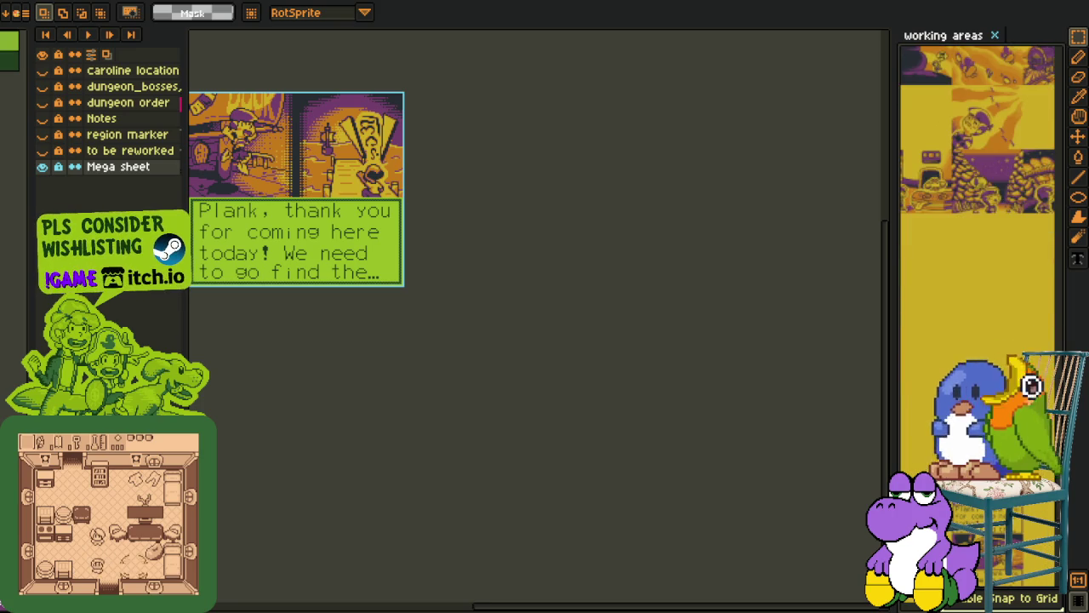
scroll(979, 212, down, 2)
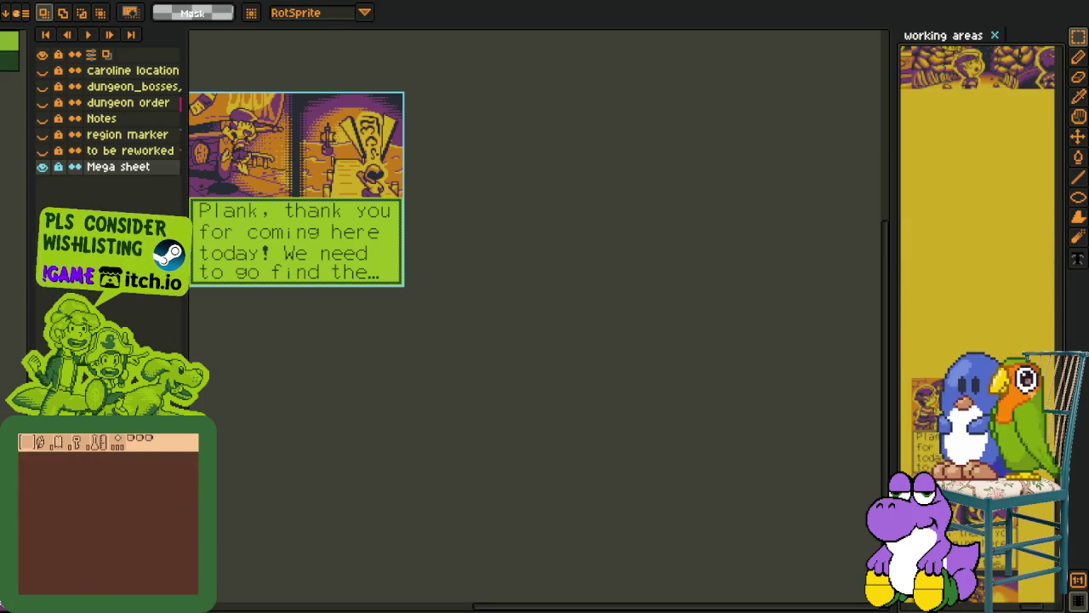
scroll(979, 255, down, 2)
scroll(979, 256, up, 1)
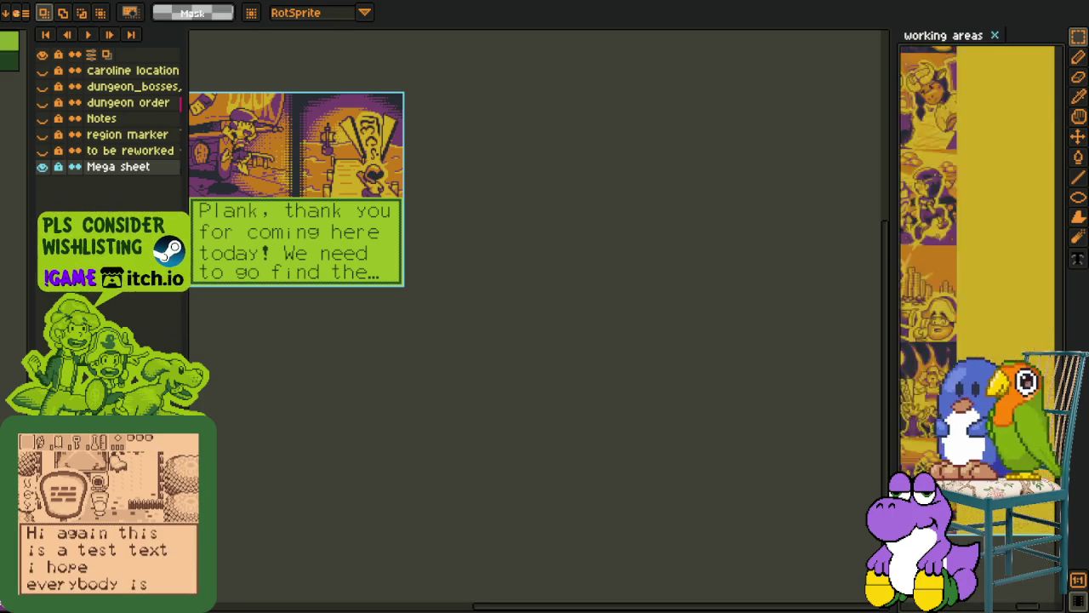
scroll(902, 451, up, 1)
scroll(902, 451, up, 1)
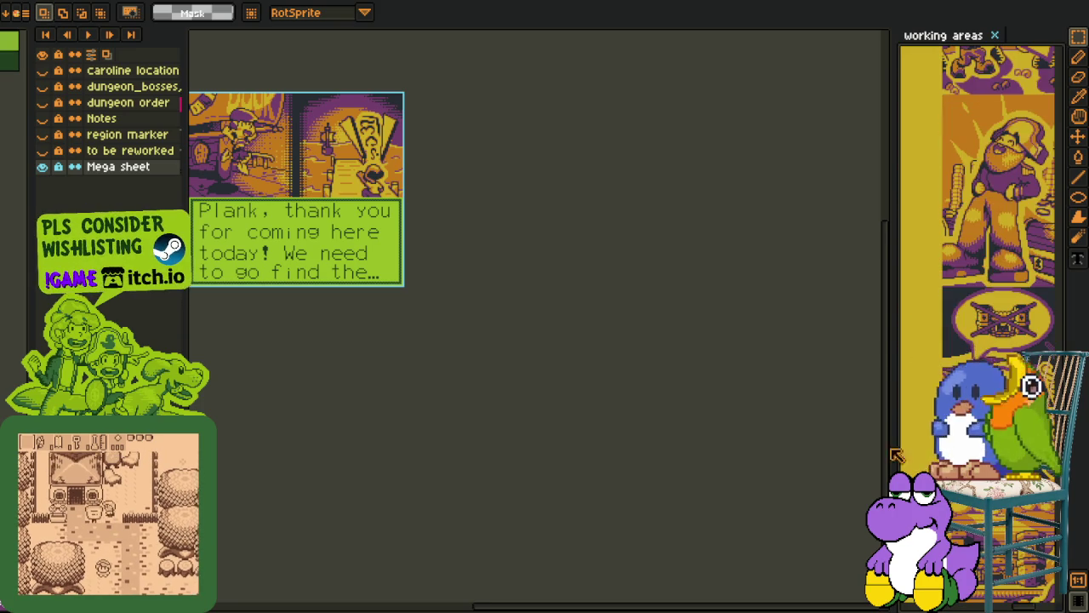
- Hide scene_4 and toggle the scene layers so the P.O.G. panel is visible
scroll(191, 51, up, 2)
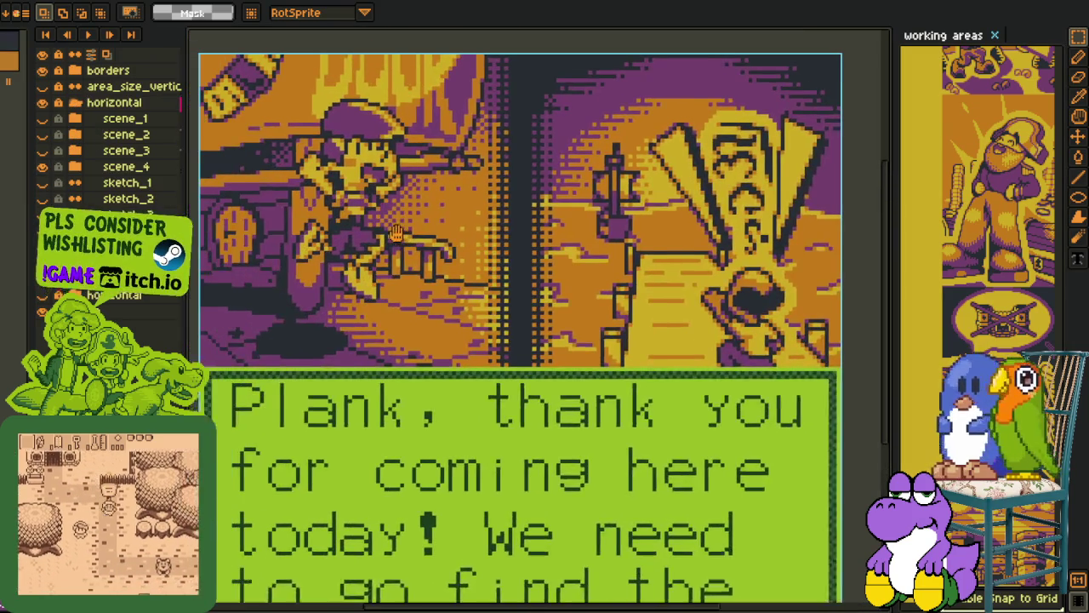
scroll(191, 51, up, 2)
click(42, 166)
click(42, 135)
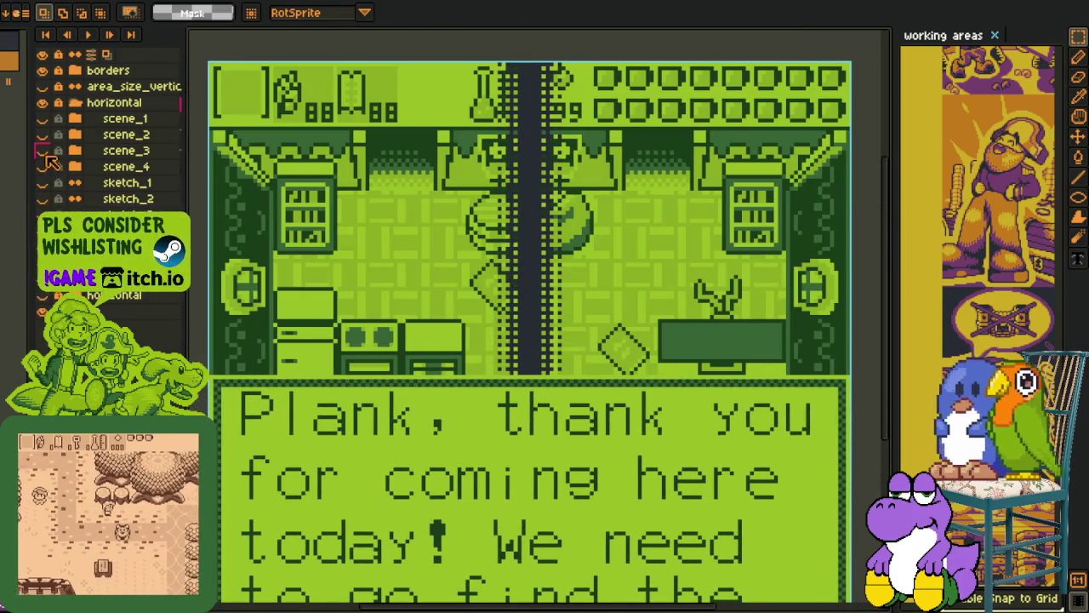
click(42, 134)
- Add a new empty Layer 1 above scene_2 and pick the Pencil tool
right_click(104, 136)
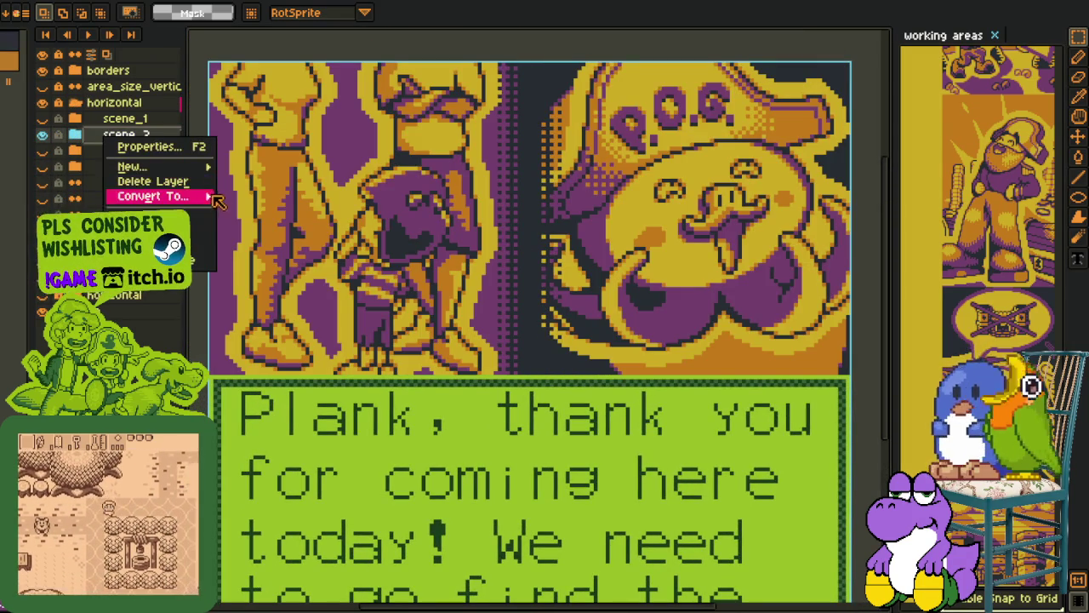
click(255, 165)
key(minus)
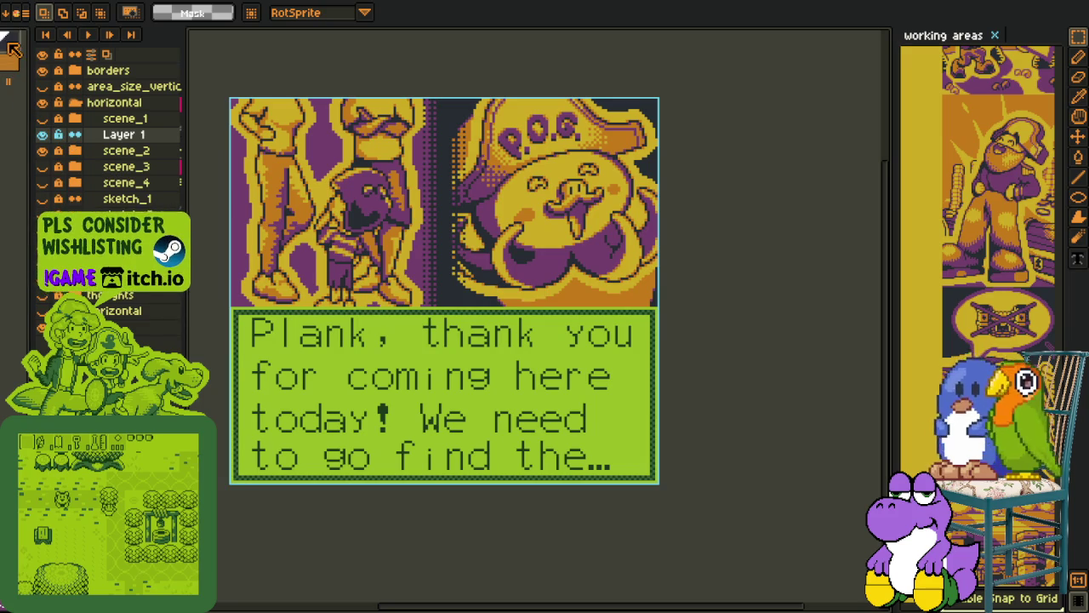
key(u)
scroll(526, 293, up, 2)
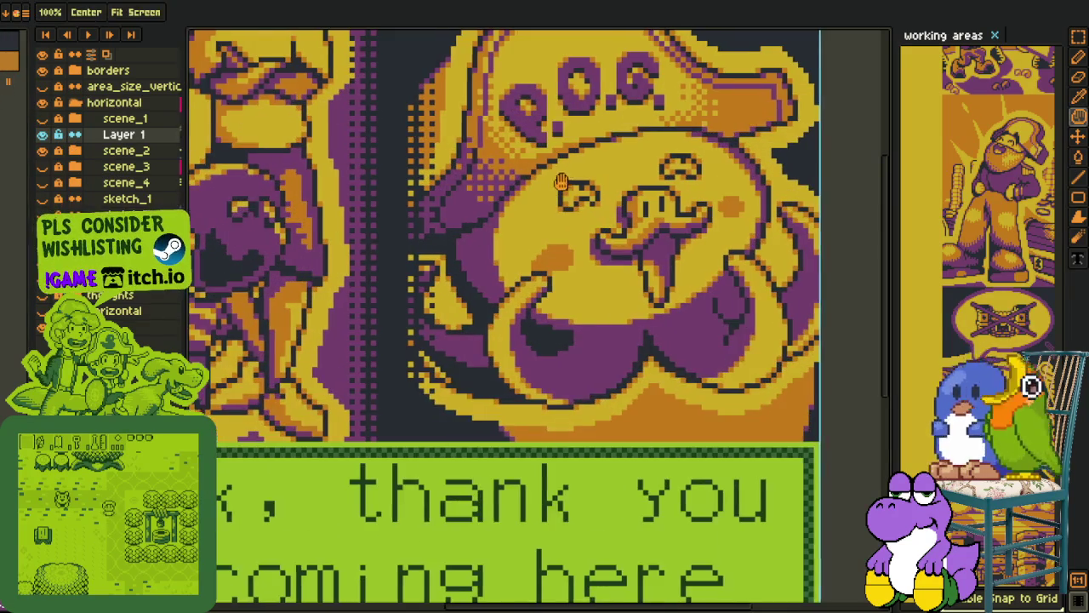
scroll(526, 292, up, 2)
key(b)
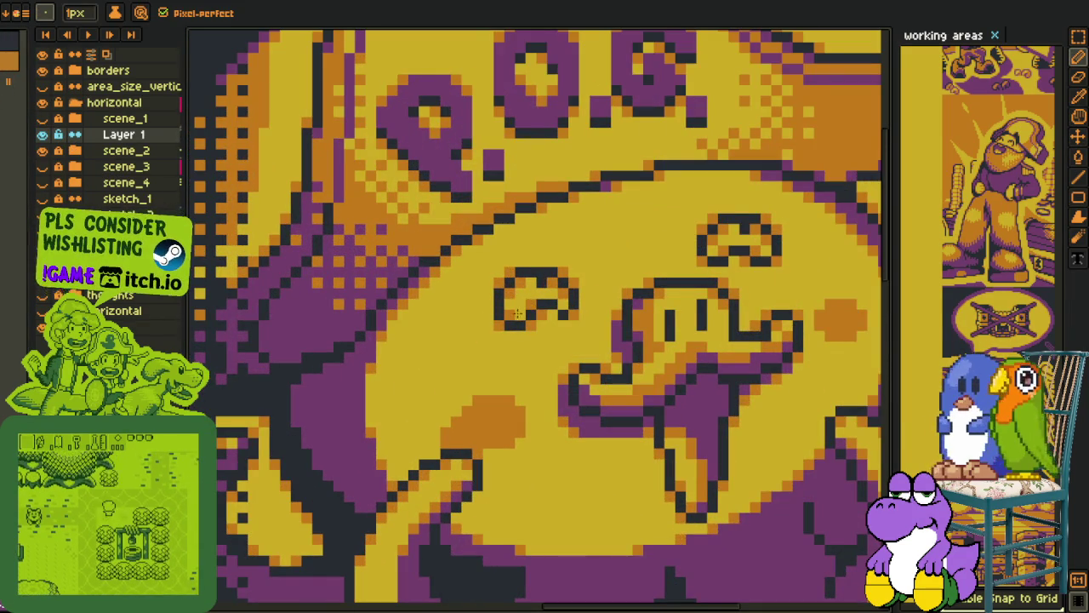
- Paint over the dog's left eye and remaining dark eye pixels in yellow
scroll(514, 320, down, 1)
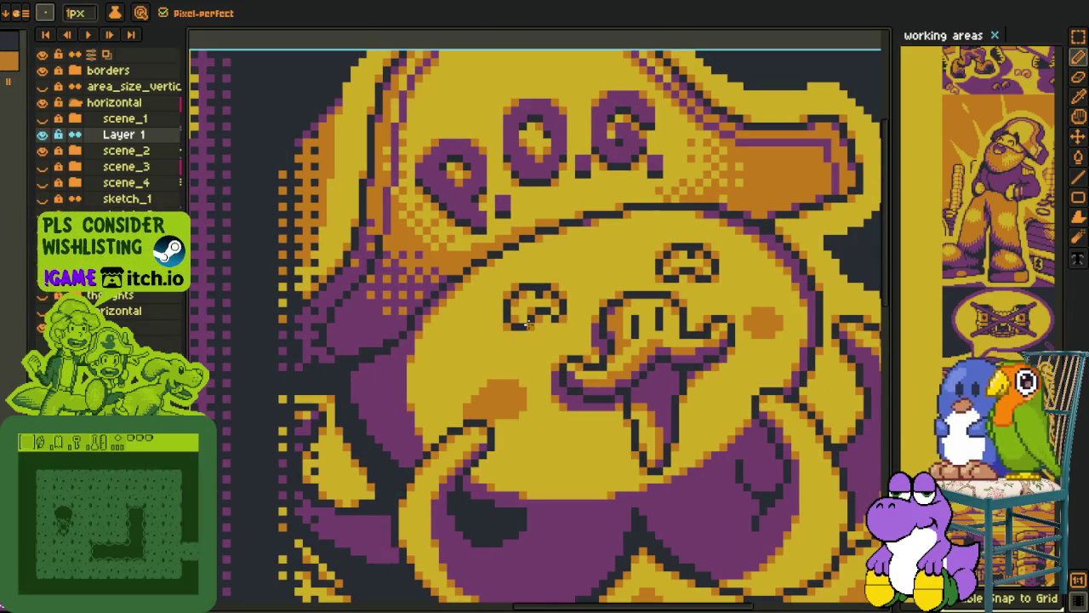
scroll(531, 319, up, 2)
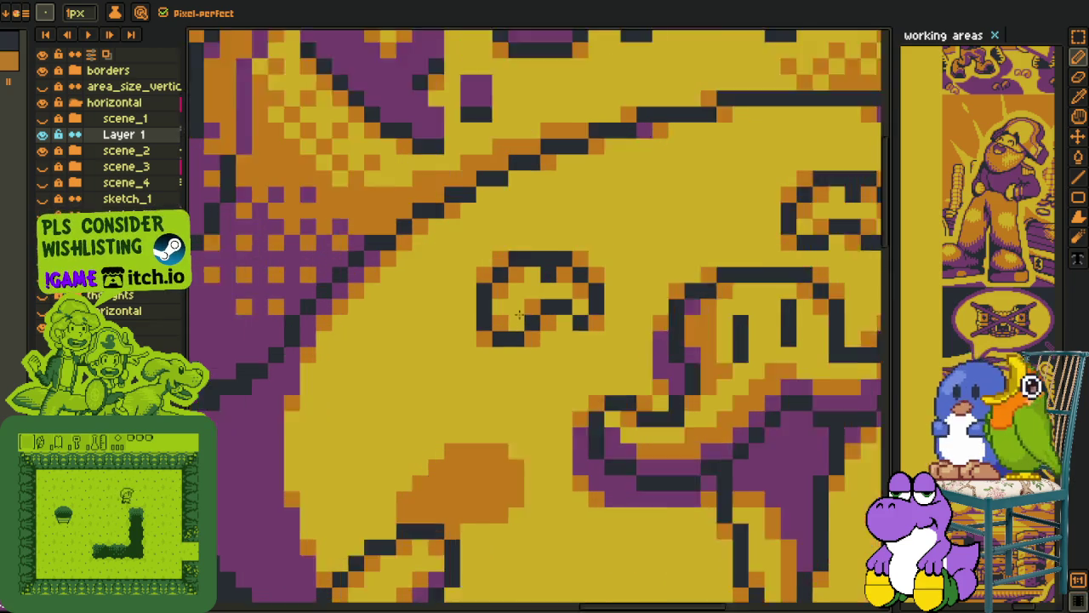
scroll(510, 328, up, 1)
mouse_move(471, 343)
mouse_down()
mouse_move(613, 288)
mouse_move(477, 256)
mouse_up()
scroll(612, 287, down, 1)
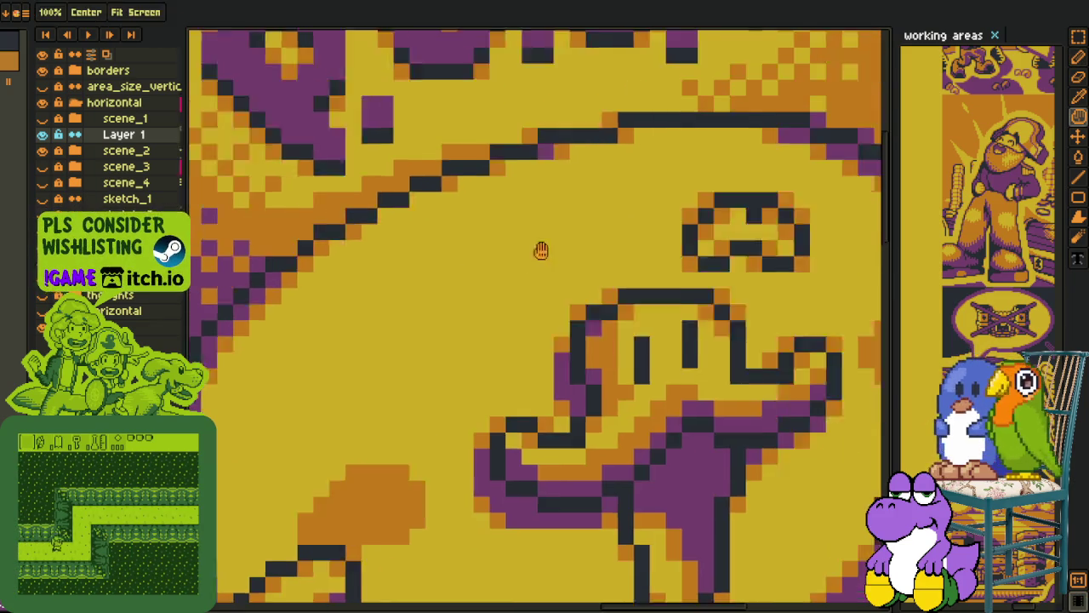
scroll(621, 283, up, 1)
mouse_move(621, 283)
mouse_down()
mouse_move(562, 299)
mouse_move(574, 239)
mouse_move(715, 224)
mouse_move(738, 286)
mouse_up()
scroll(739, 286, down, 2)
scroll(766, 278, down, 1)
key(alt)
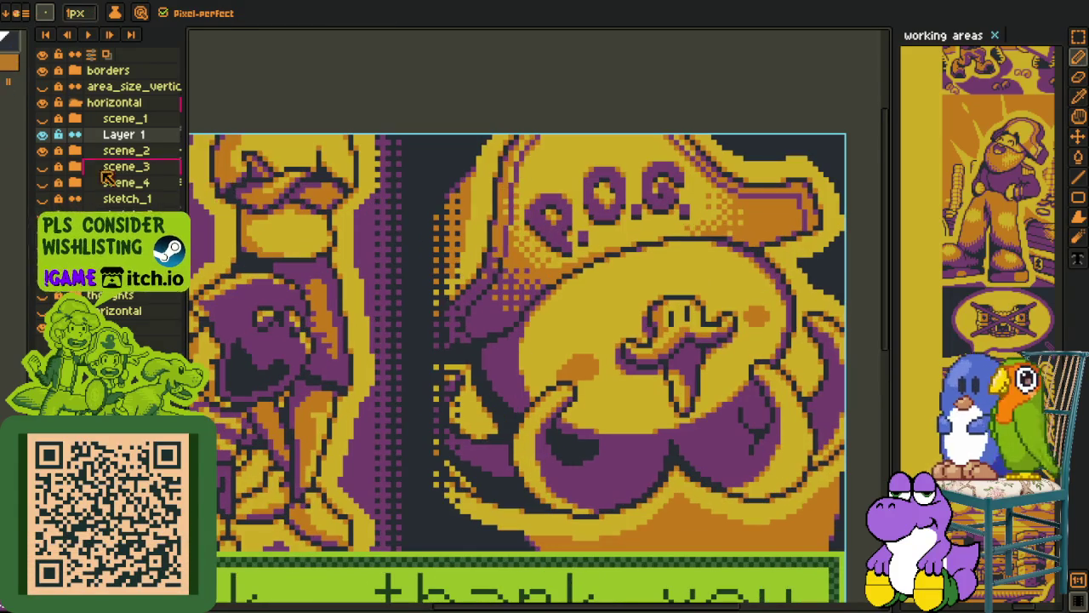
- Add Layer 2 above Layer 1 and draw a short dark line where the eye was
scroll(599, 281, up, 1)
right_click(152, 137)
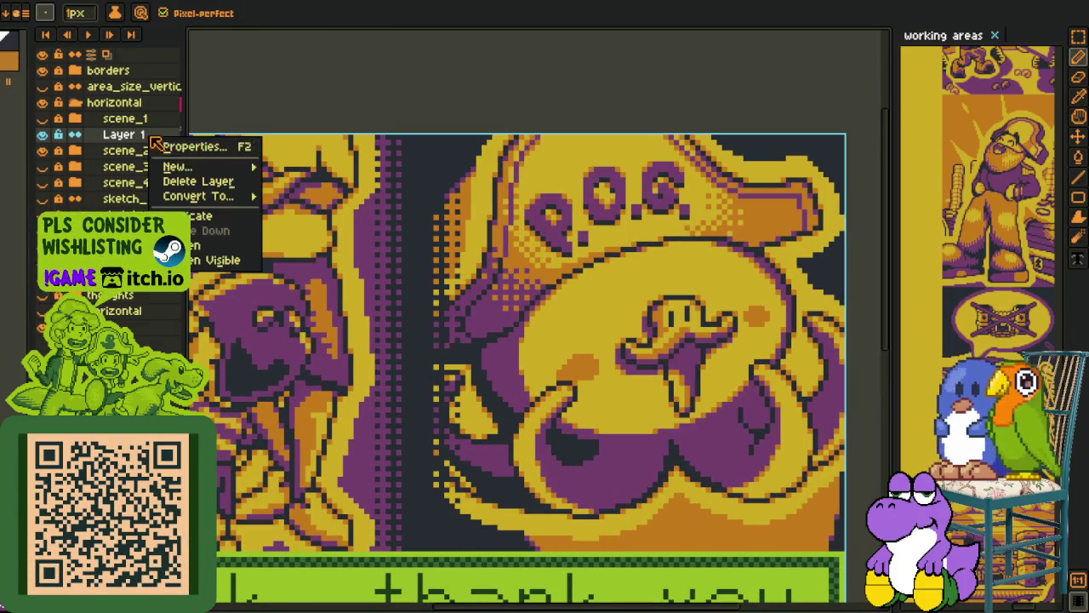
click(306, 168)
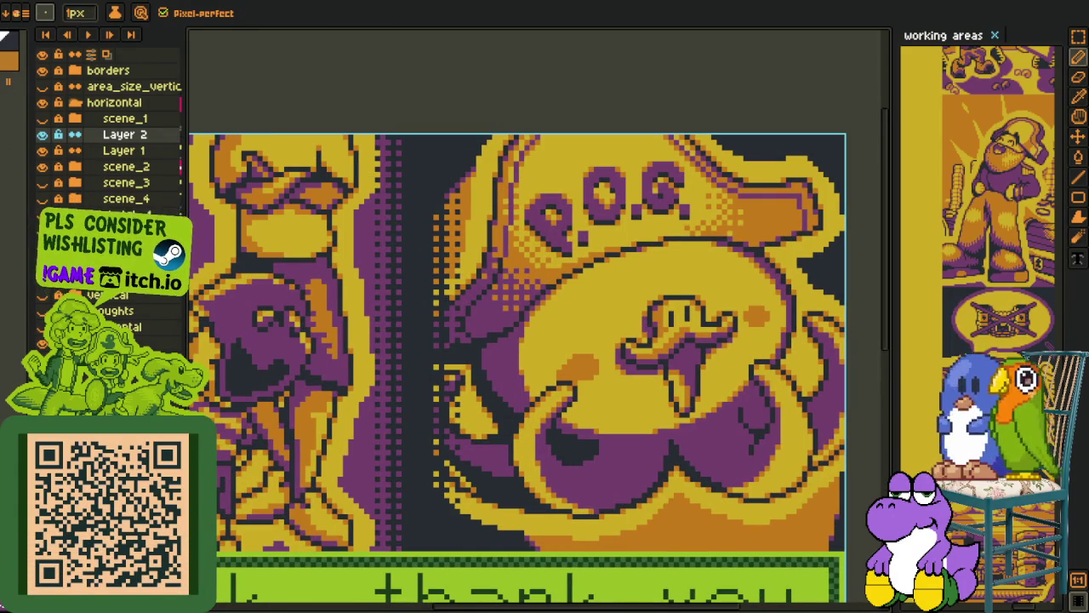
scroll(596, 297, up, 1)
scroll(580, 313, up, 2)
scroll(545, 332, up, 2)
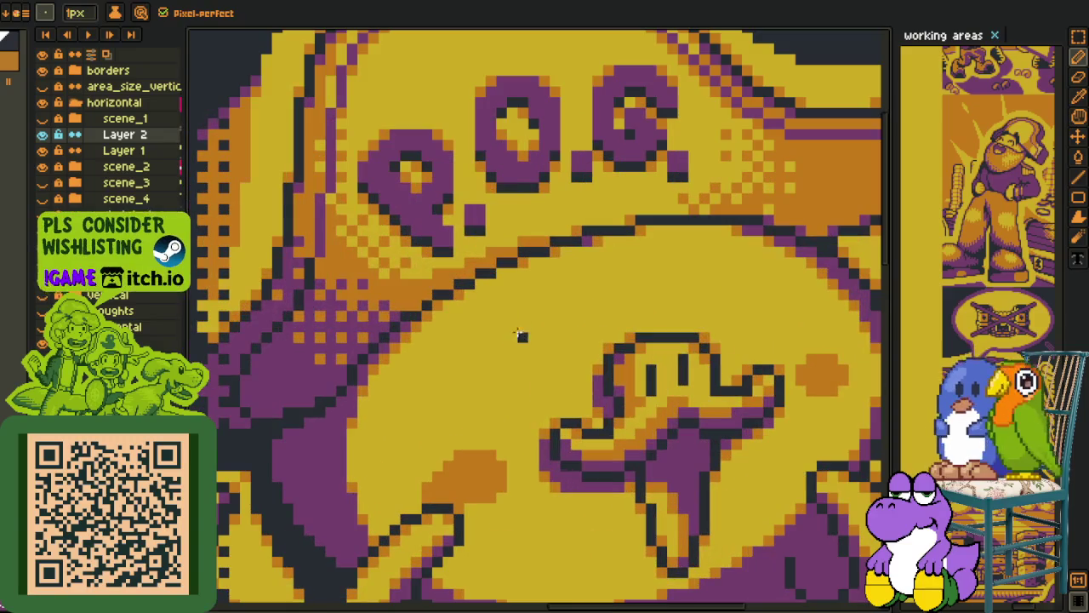
scroll(523, 326, up, 1)
drag(537, 311, 480, 316)
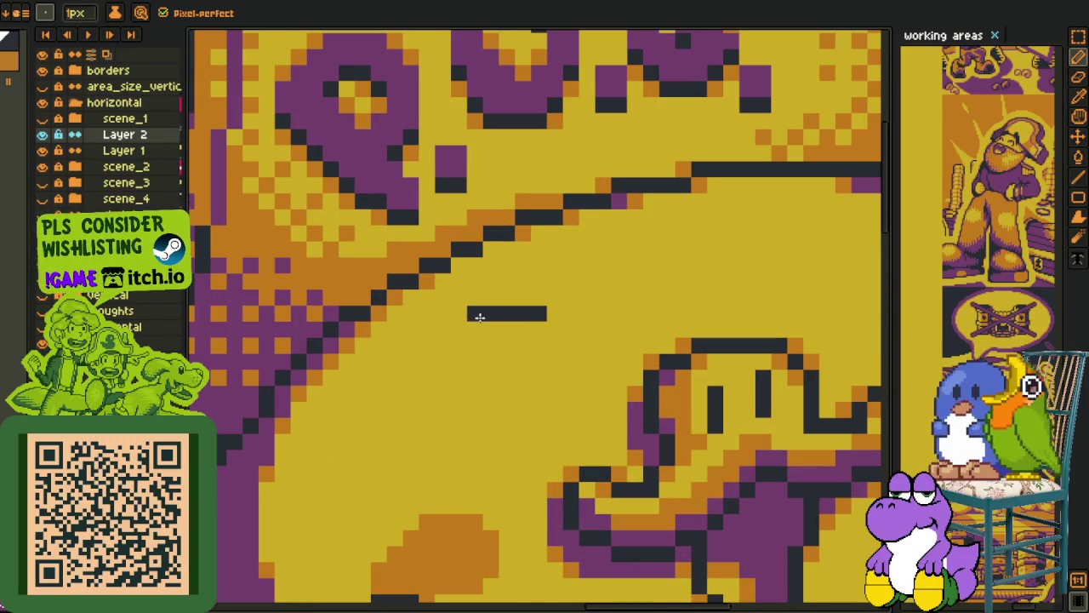
- Draw the left side and lower strokes of the new outlined eye
scroll(545, 328, down, 2)
scroll(598, 340, down, 1)
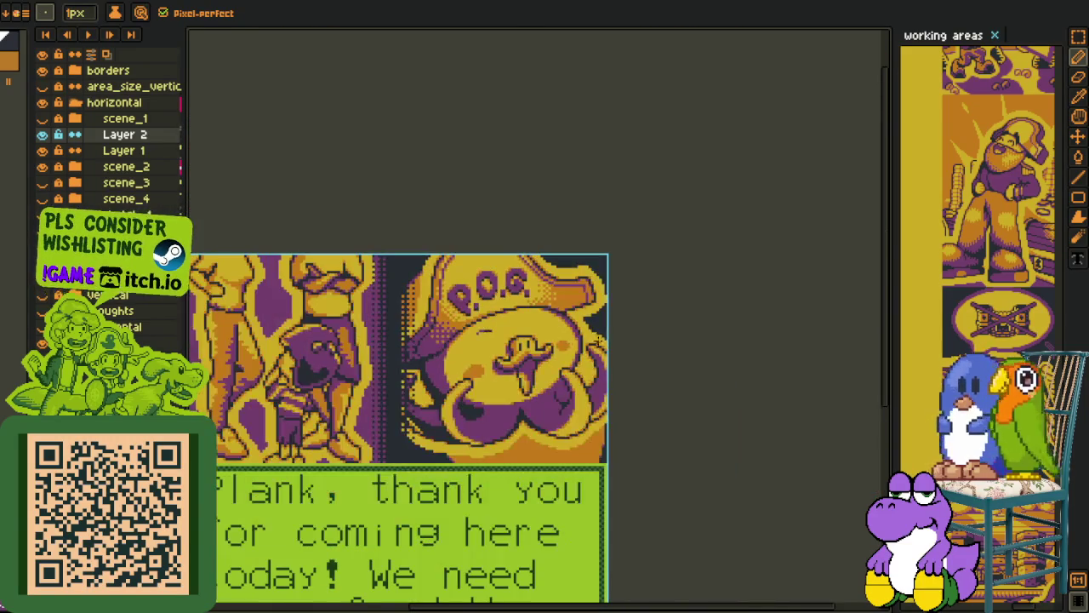
scroll(527, 340, up, 2)
scroll(477, 324, up, 1)
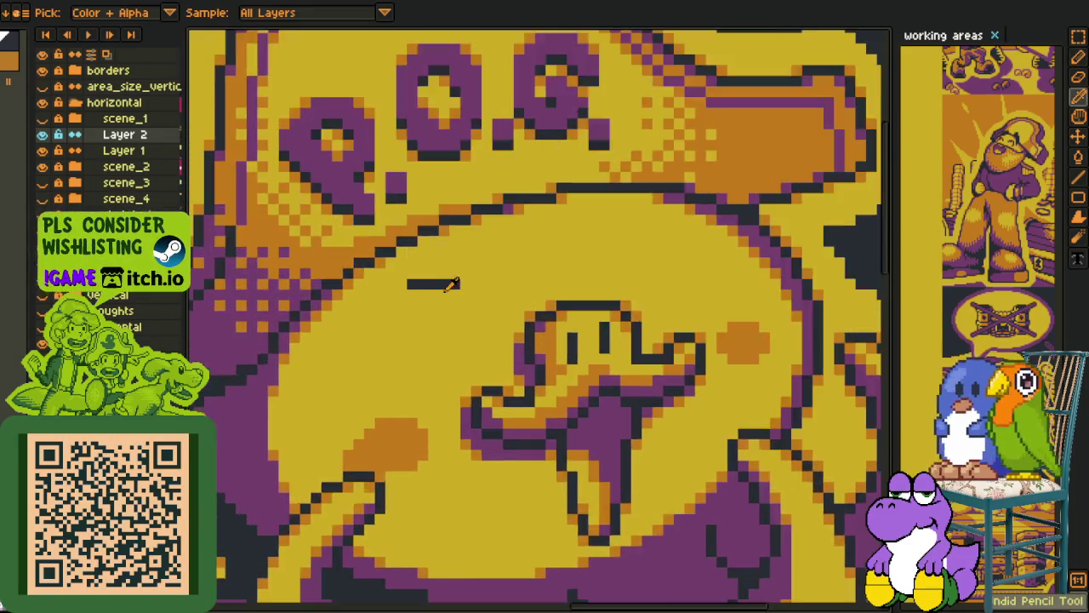
scroll(409, 290, up, 2)
mouse_move(403, 281)
mouse_down()
mouse_move(354, 359)
mouse_move(343, 358)
mouse_move(357, 390)
mouse_up()
mouse_move(343, 350)
mouse_down()
mouse_move(359, 341)
mouse_move(351, 385)
mouse_up()
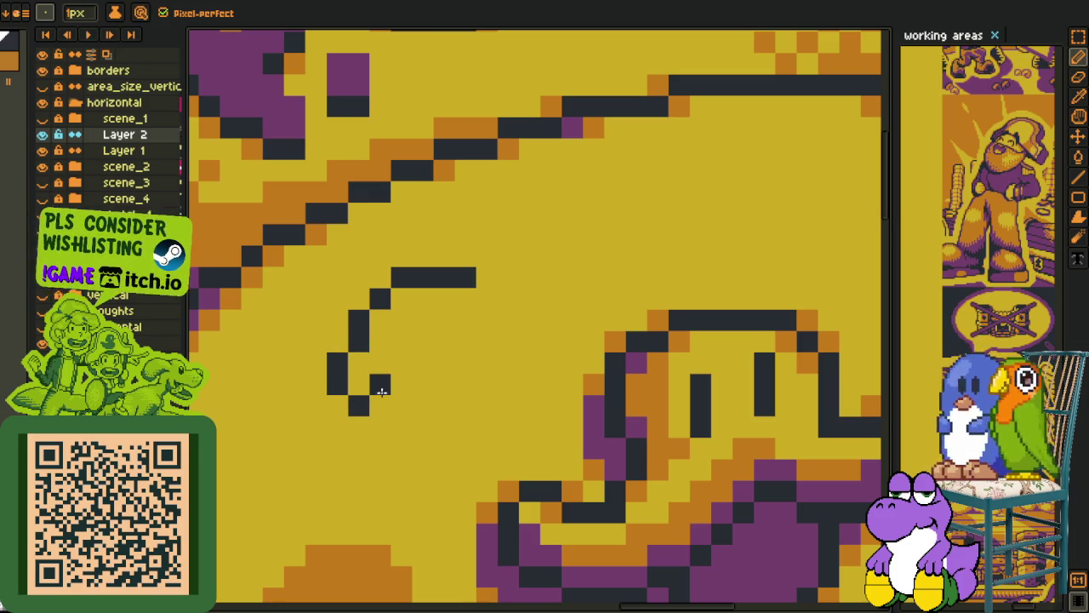
mouse_move(385, 400)
mouse_down()
mouse_move(397, 383)
mouse_move(477, 366)
mouse_move(529, 373)
mouse_move(530, 319)
mouse_move(506, 297)
mouse_move(465, 298)
mouse_up()
- Zoom in and marquee-select the small new eye to check its shape
scroll(465, 298, down, 1)
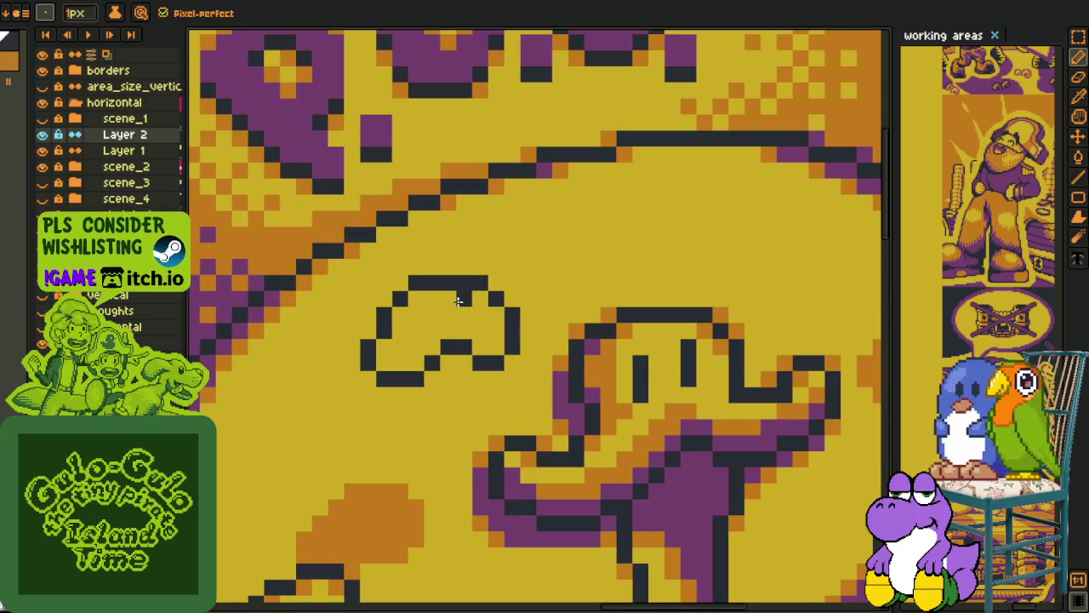
scroll(466, 304, down, 3)
scroll(332, 347, up, 1)
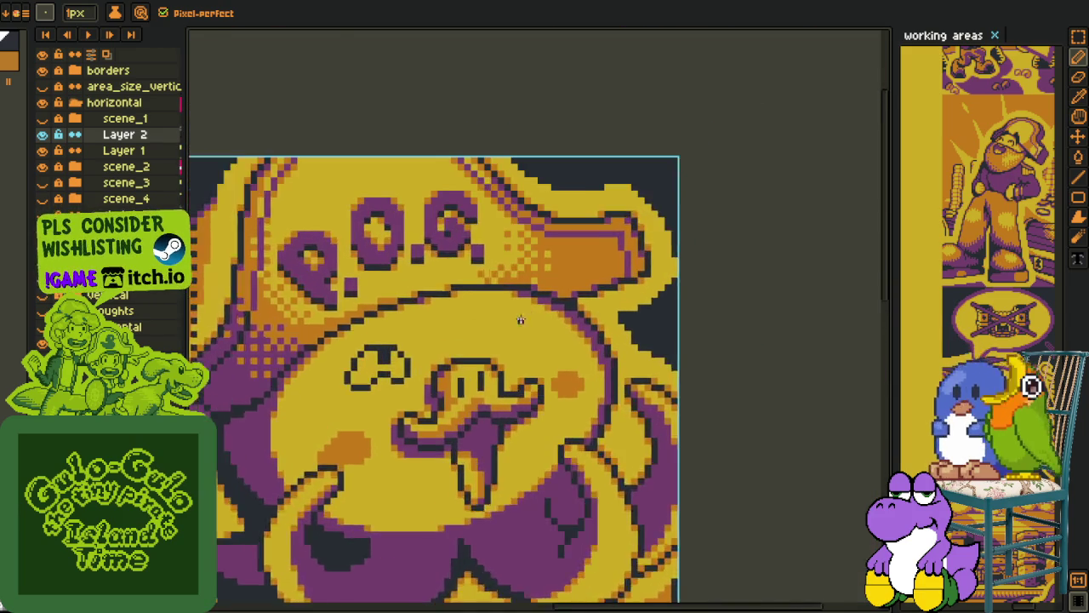
scroll(332, 347, up, 2)
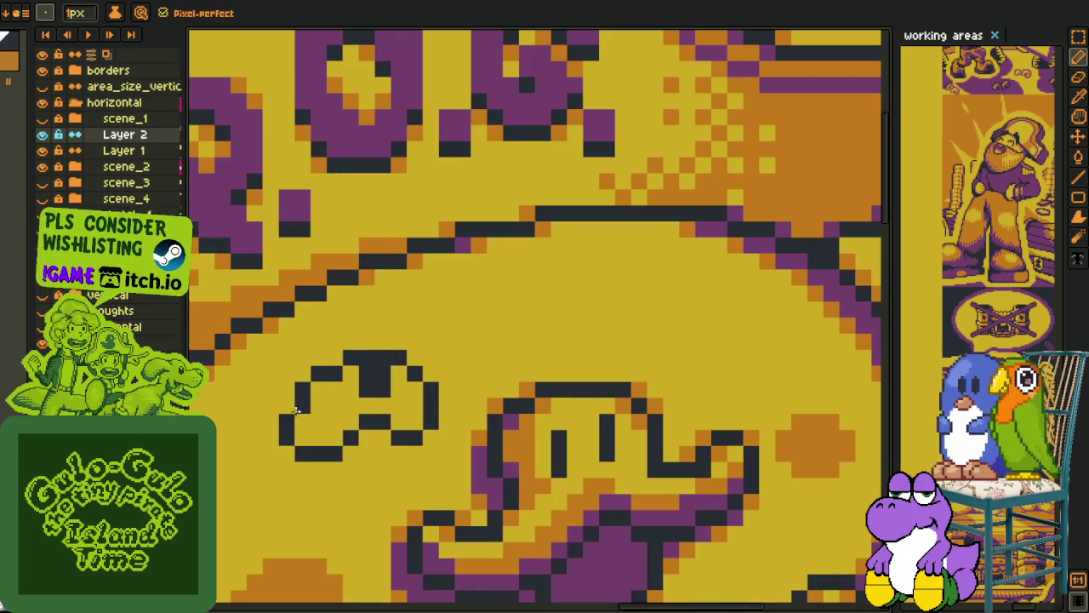
scroll(296, 410, down, 3)
scroll(298, 414, up, 1)
scroll(298, 413, up, 1)
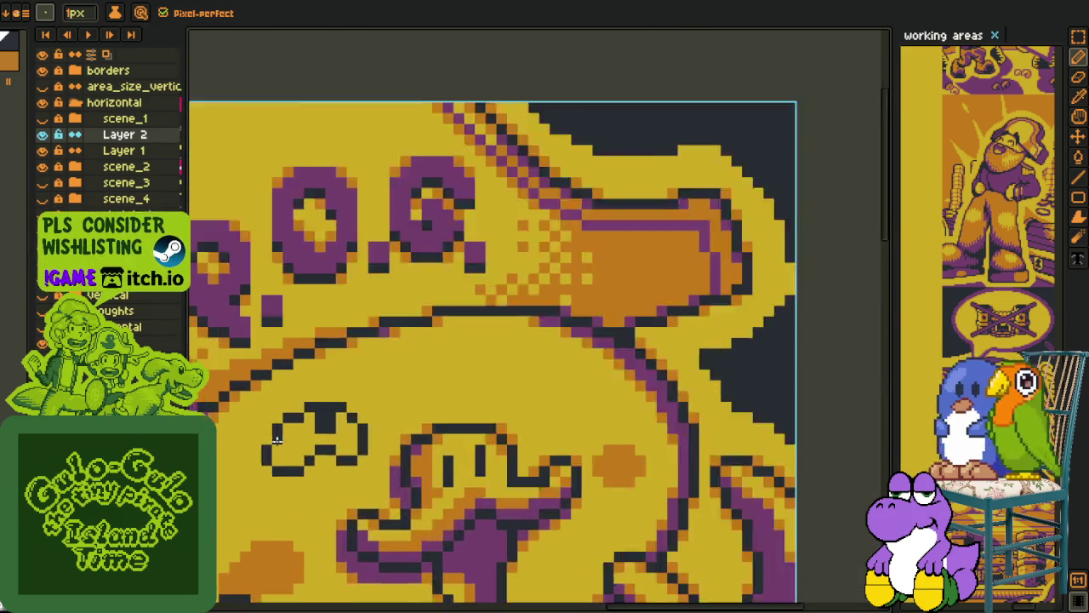
scroll(298, 414, up, 1)
key(m)
drag(290, 405, 299, 515)
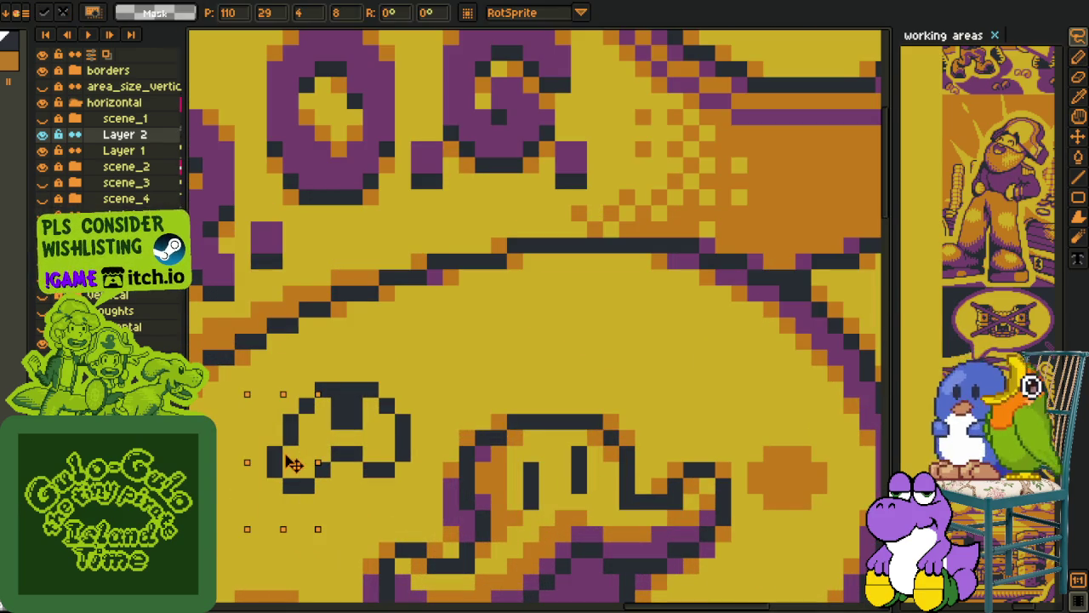
scroll(464, 405, down, 3)
scroll(464, 404, down, 1)
scroll(426, 400, up, 2)
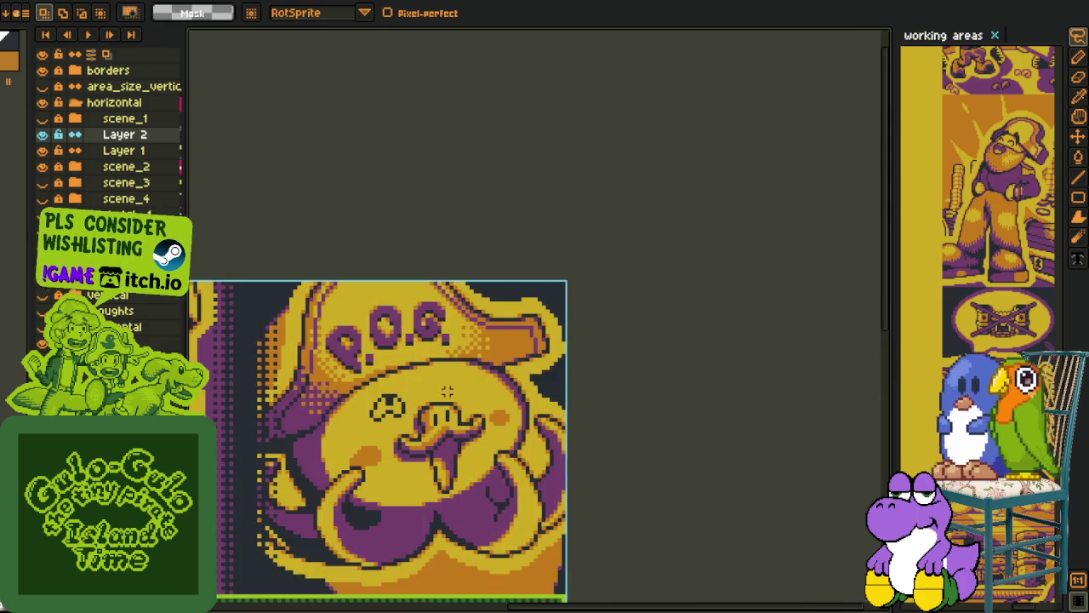
scroll(391, 391, up, 1)
key(i)
scroll(385, 388, up, 1)
scroll(382, 391, up, 1)
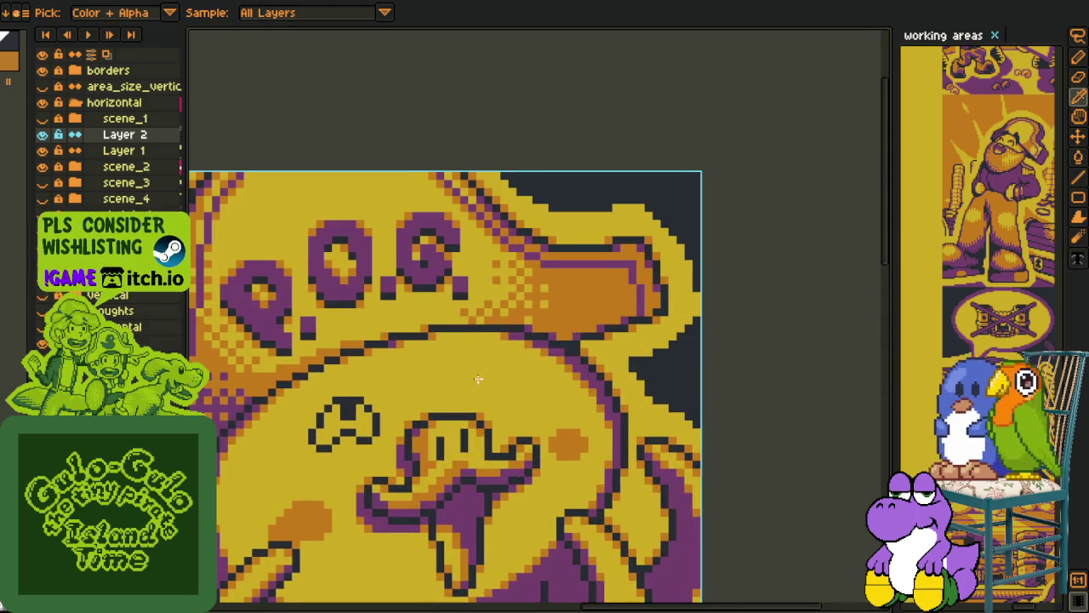
scroll(479, 379, up, 1)
key(b)
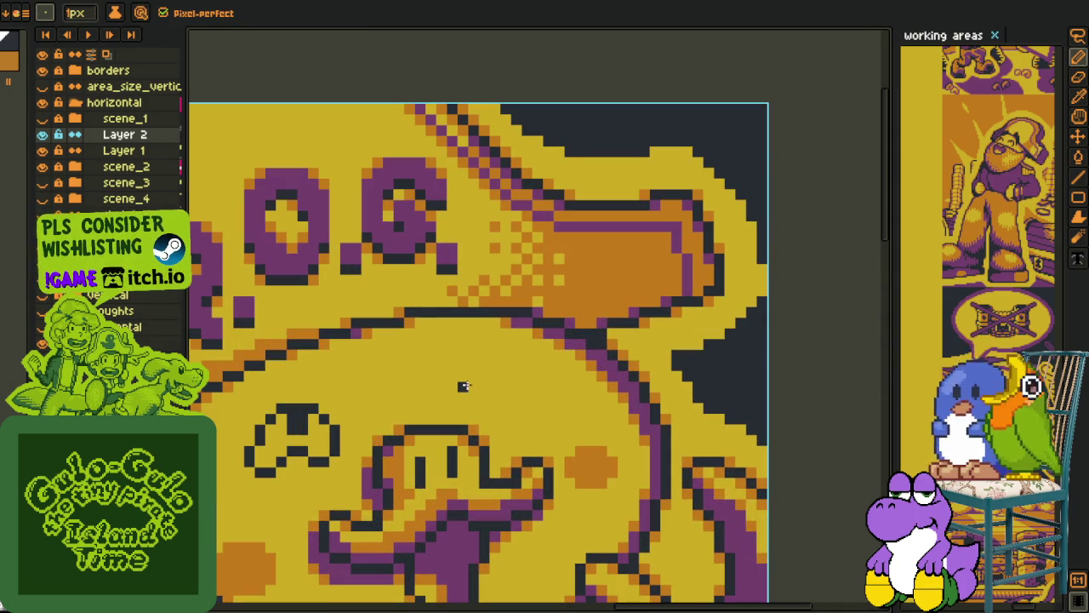
- Draw the P.O.G. character's second eye in dark pixels with the Pencil
drag(514, 355, 536, 387)
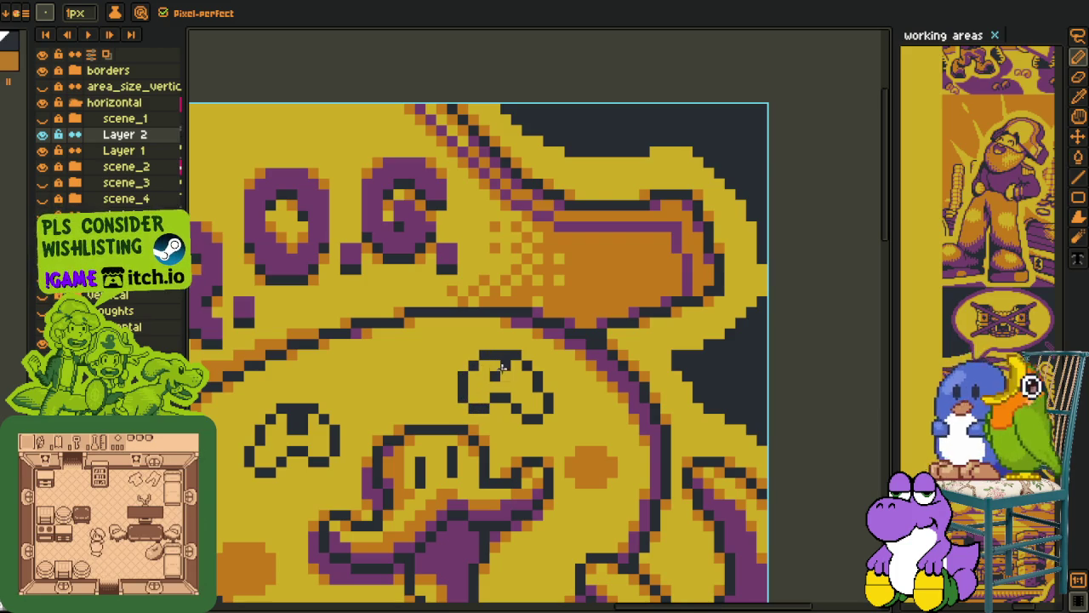
scroll(499, 368, down, 3)
scroll(532, 390, up, 2)
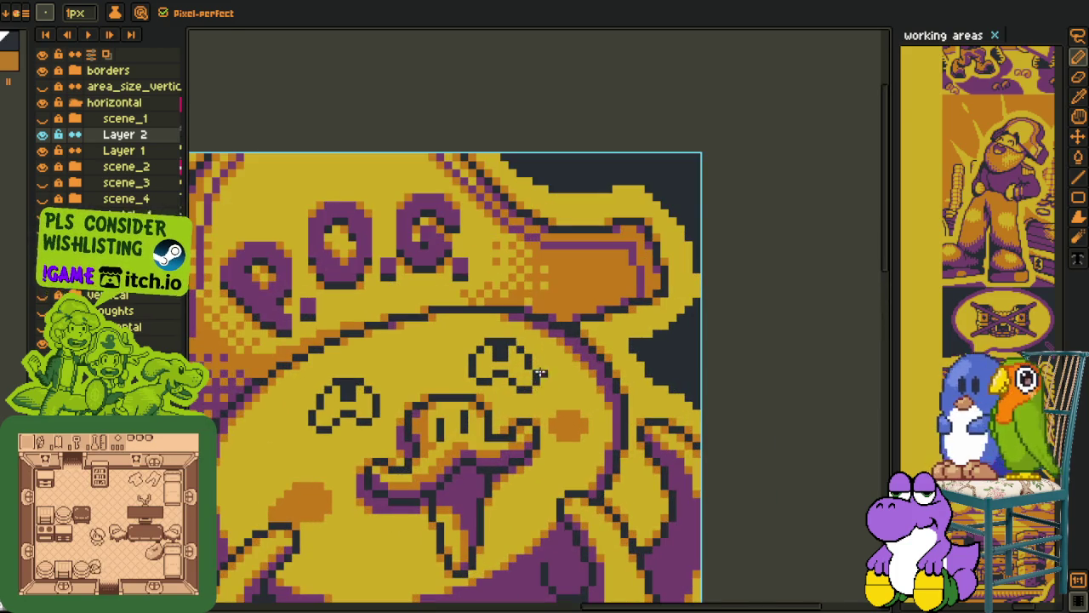
scroll(540, 373, down, 2)
scroll(580, 391, up, 2)
scroll(562, 334, up, 3)
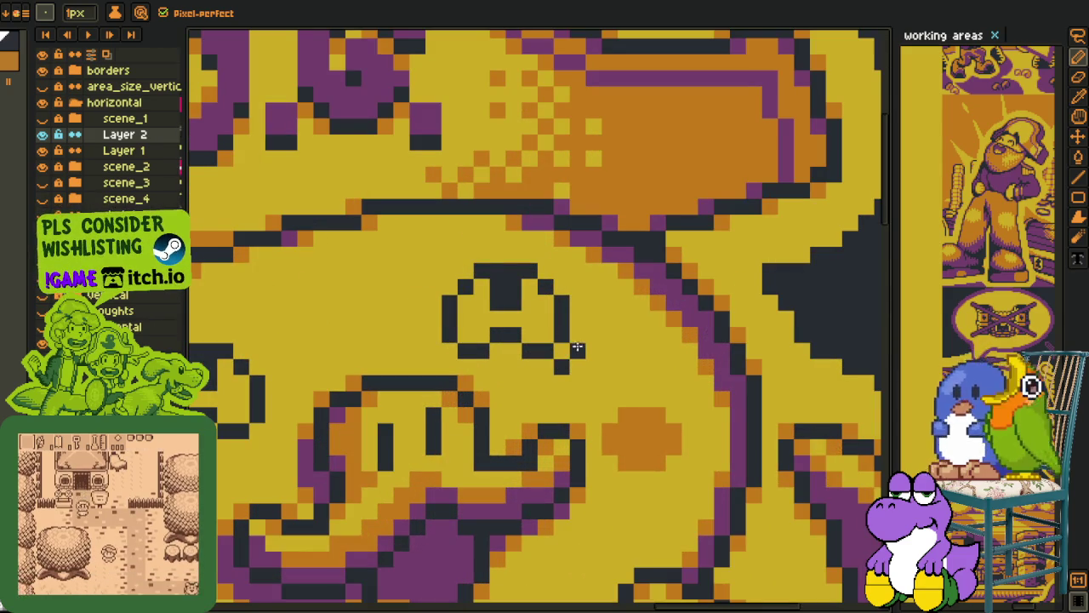
scroll(571, 392, down, 3)
scroll(510, 338, up, 3)
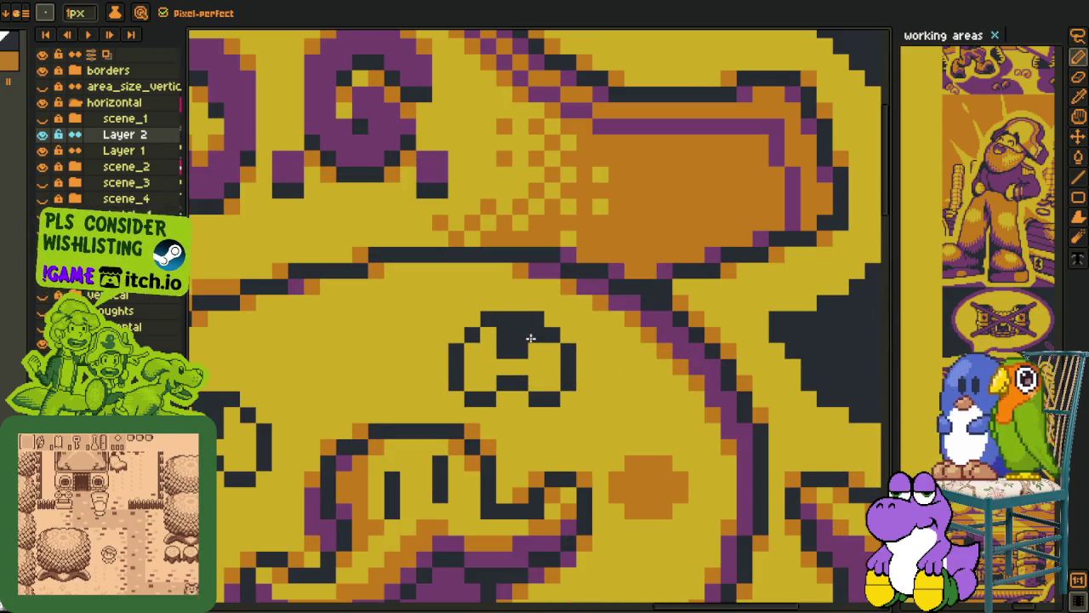
scroll(505, 347, down, 3)
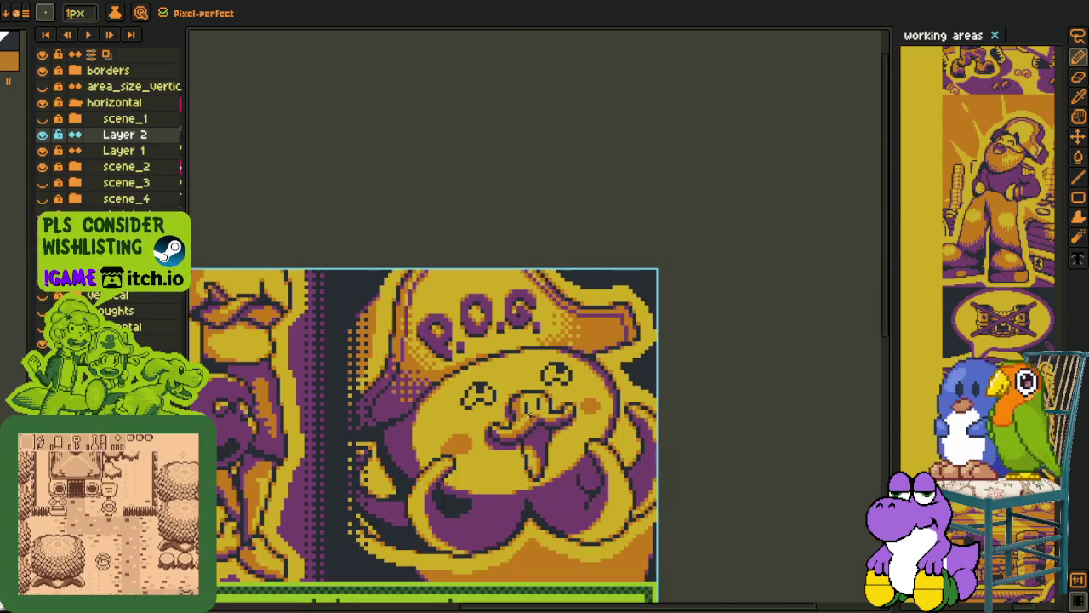
scroll(500, 397, up, 3)
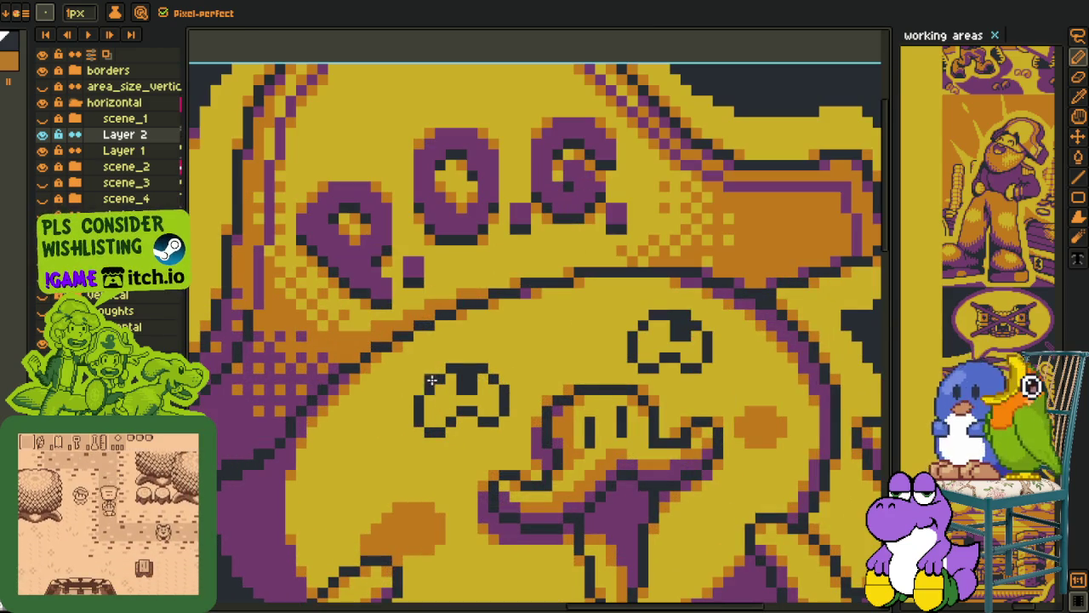
scroll(452, 381, down, 1)
scroll(464, 388, down, 1)
scroll(476, 394, down, 1)
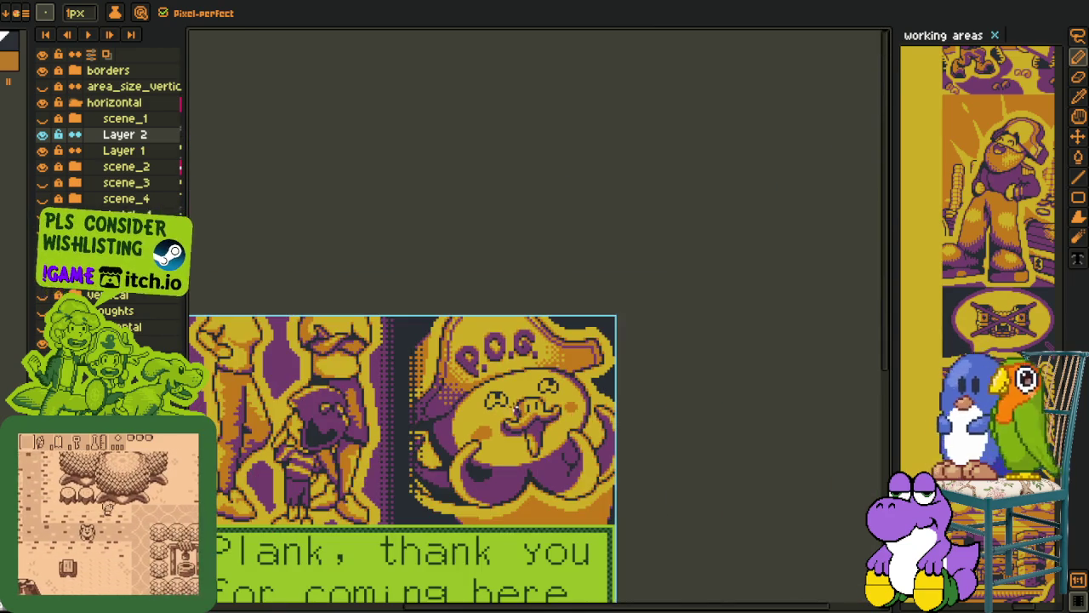
scroll(498, 402, up, 2)
scroll(498, 402, up, 3)
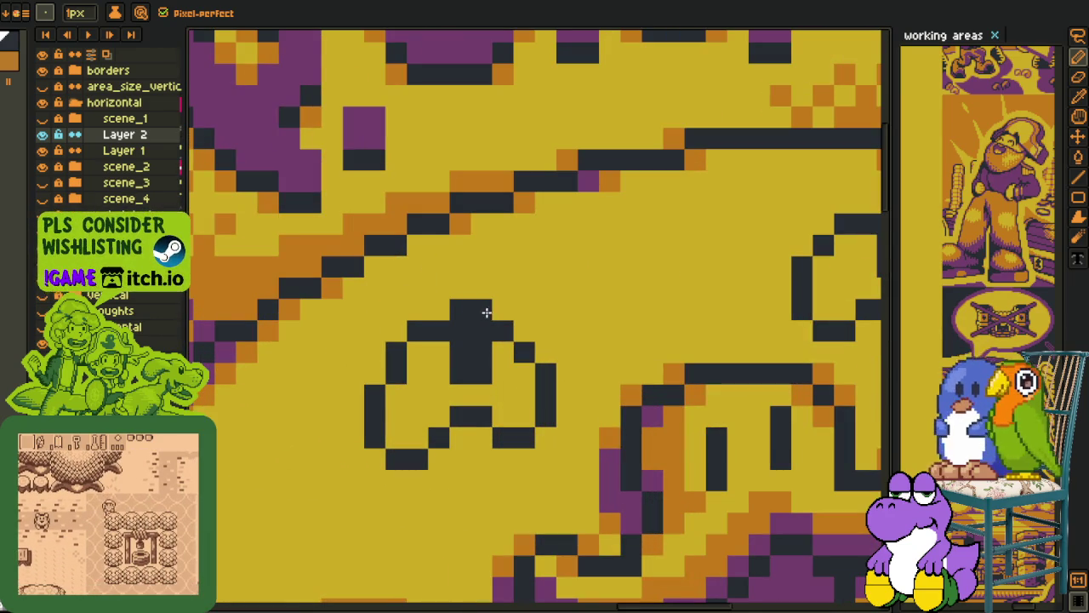
- Darken a pupil pixel at the eye's top and zoom out to the whole dialog panel
click(502, 310)
scroll(509, 362, down, 2)
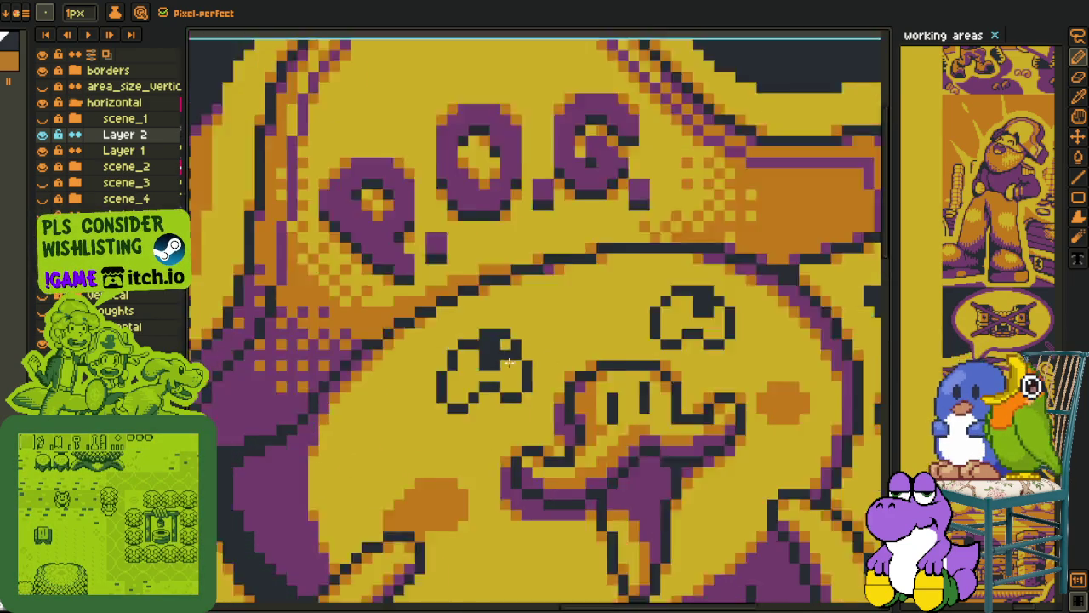
scroll(509, 362, down, 3)
scroll(561, 393, down, 2)
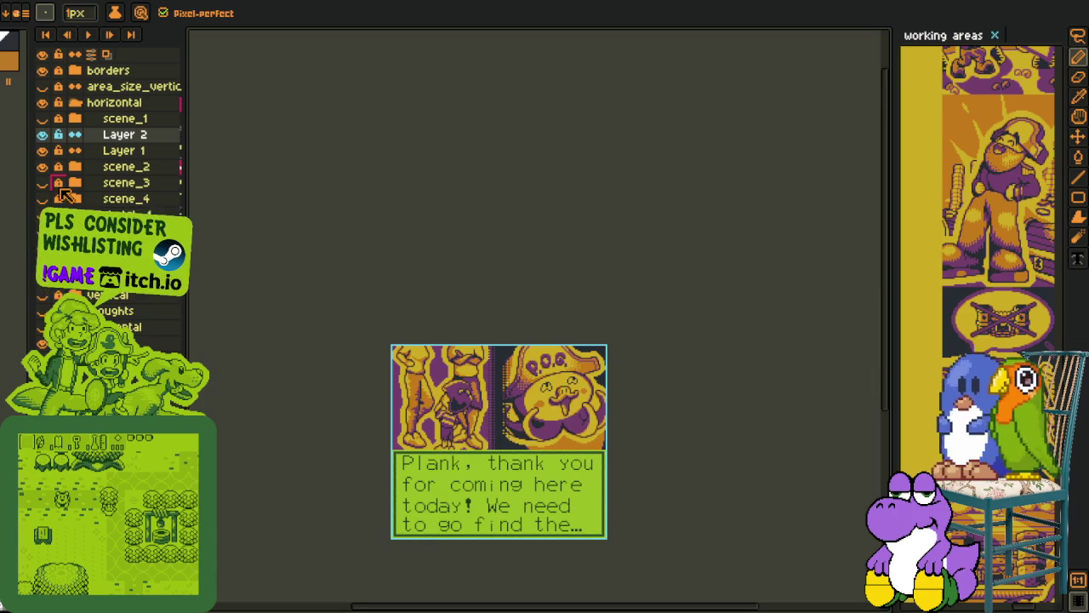
- Delete Layer 2 and Layer 1 from the horizontal group, then switch to the Eyedropper
right_click(128, 147)
key(Escape)
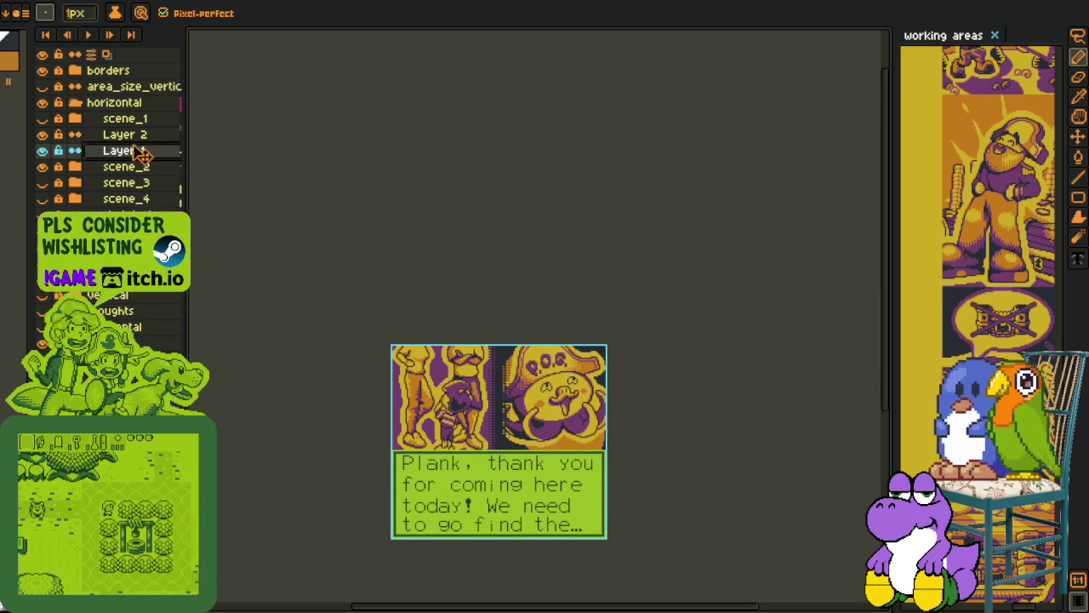
right_click(138, 146)
click(162, 180)
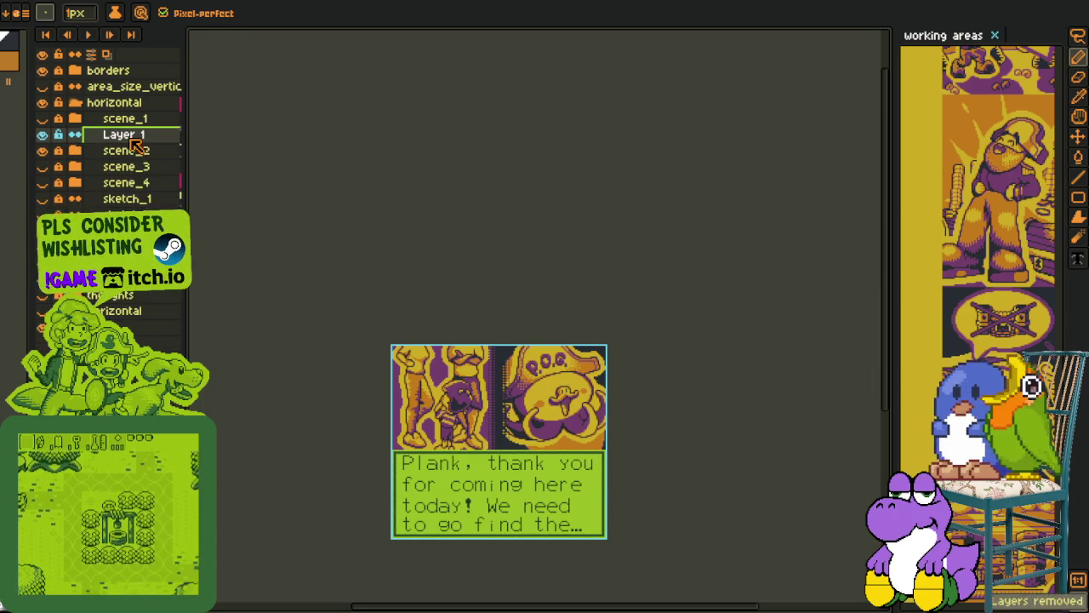
right_click(134, 143)
click(204, 181)
scroll(583, 398, up, 2)
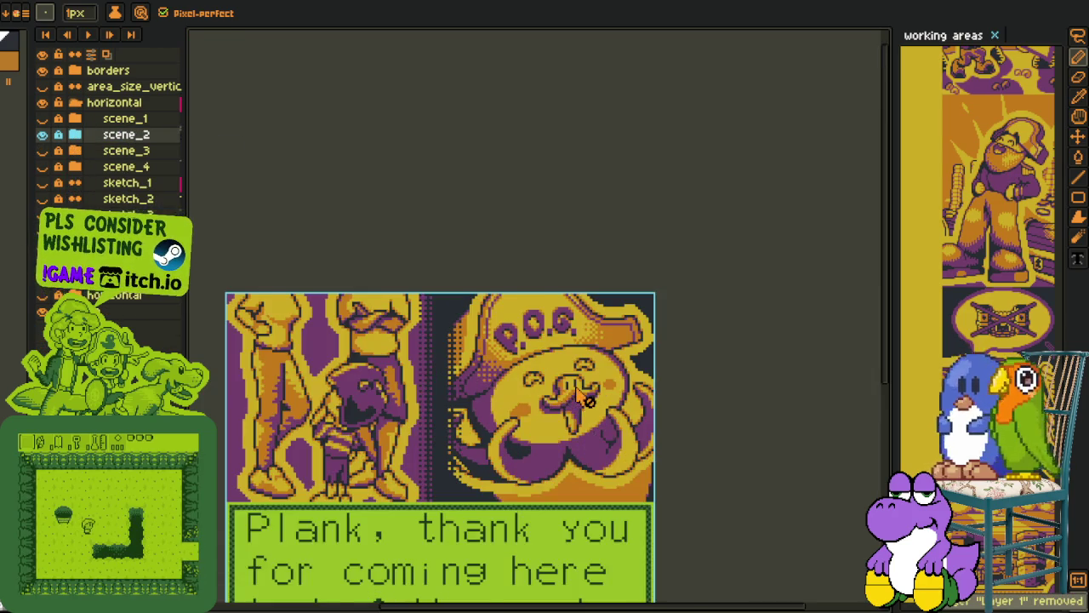
scroll(583, 398, up, 1)
key(i)
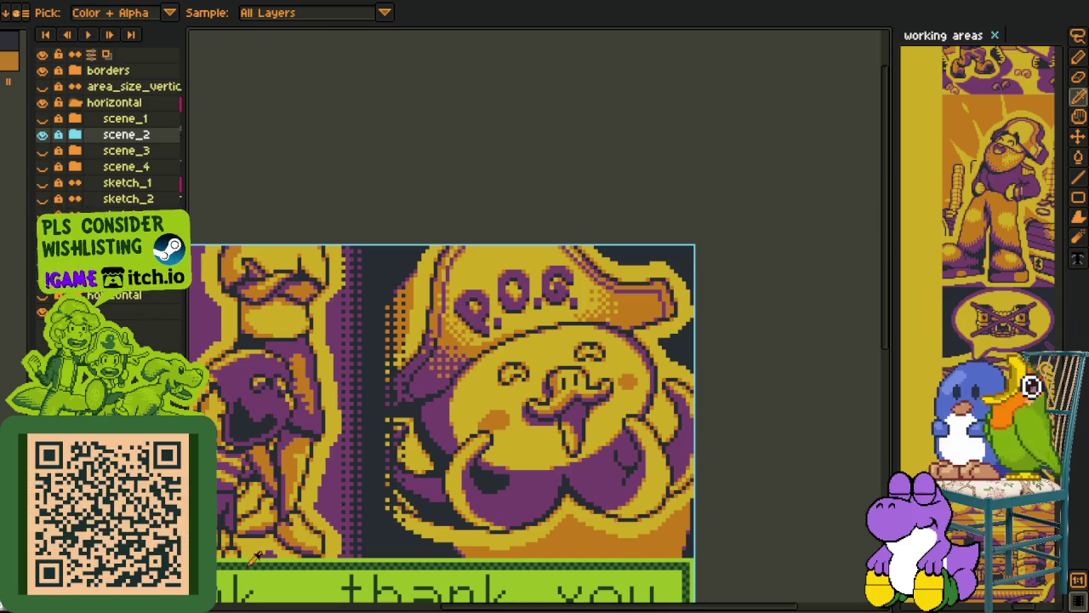
scroll(800, 355, down, 3)
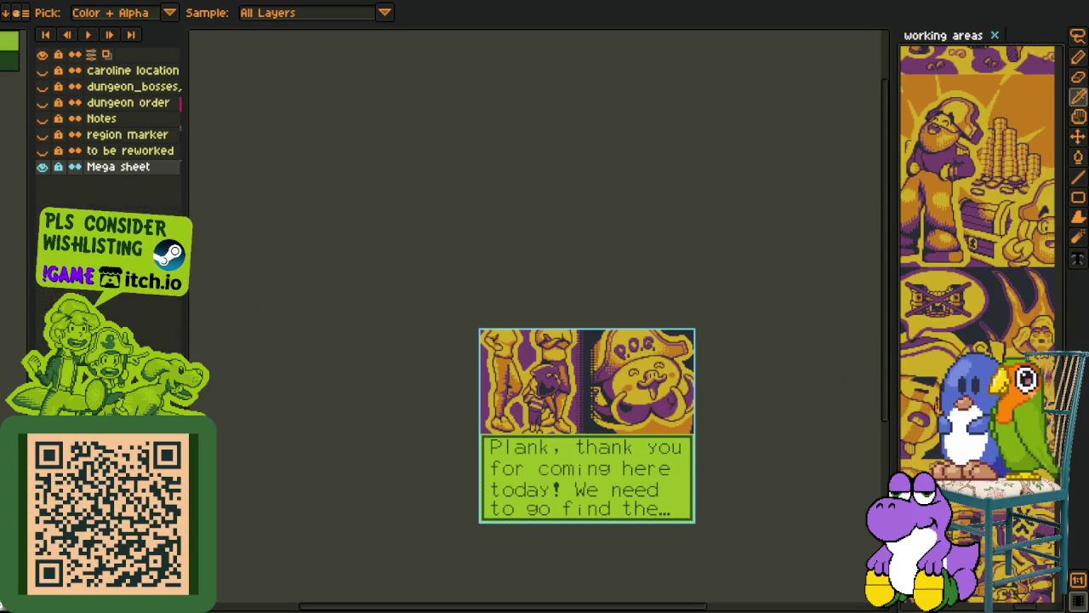
- Drag the canvas–panel splitter about 60 pixels left to widen the working areas panel
drag(884, 461, 832, 460)
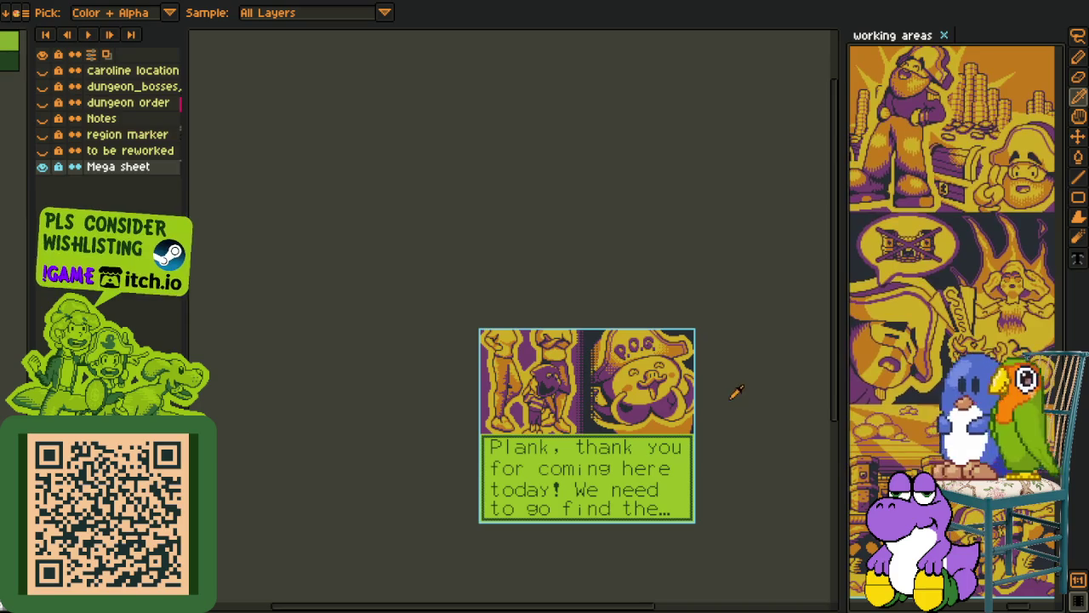
scroll(664, 443, up, 2)
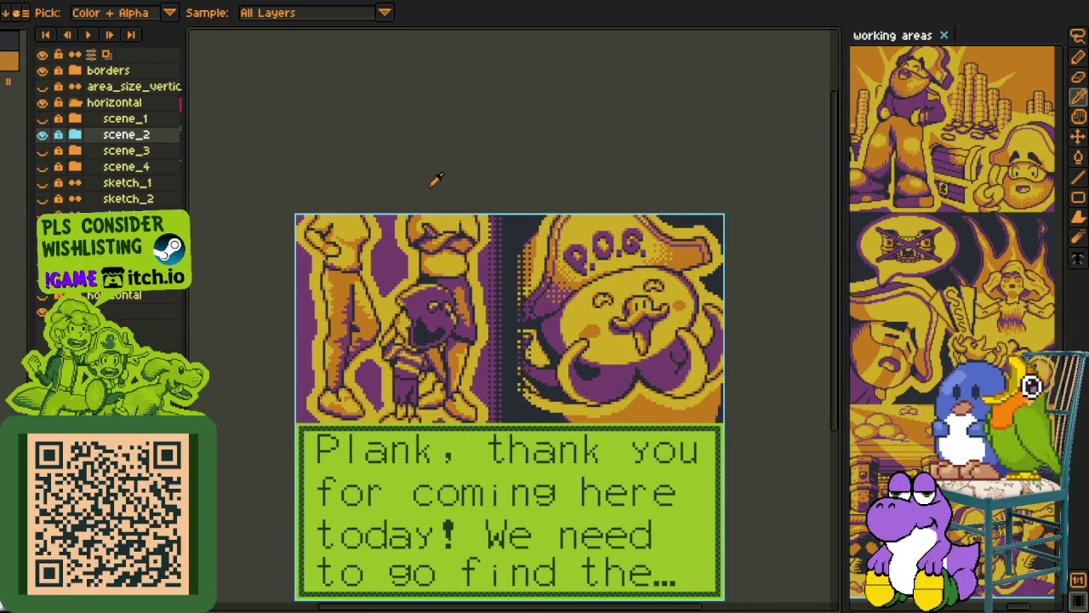
- Toggle scene_1, scene_2 and scene_3 visibility and hide the borders layer
click(42, 136)
click(43, 119)
click(45, 118)
click(44, 134)
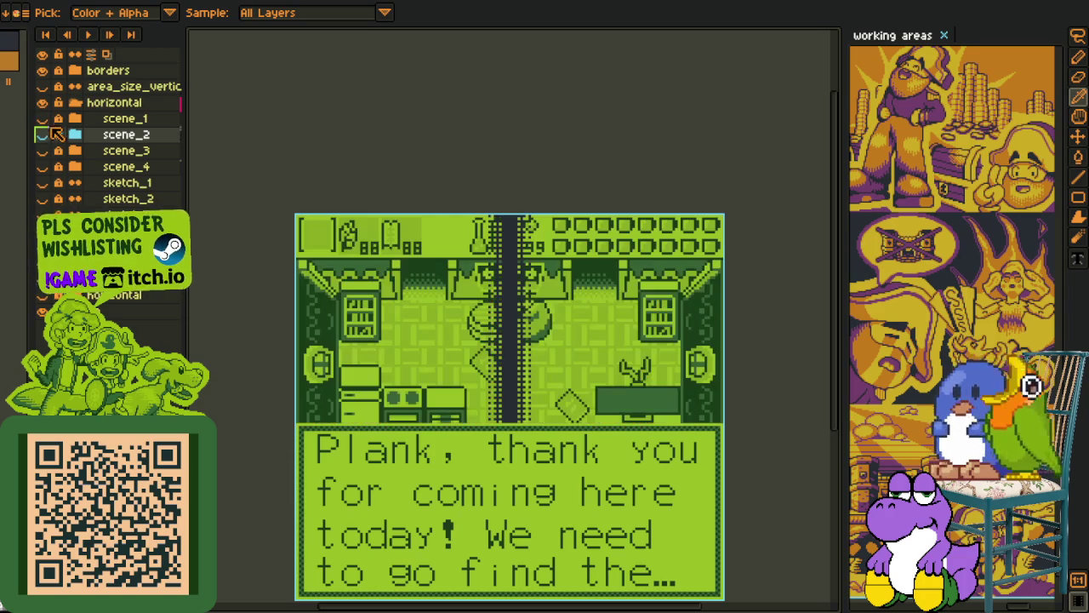
click(45, 150)
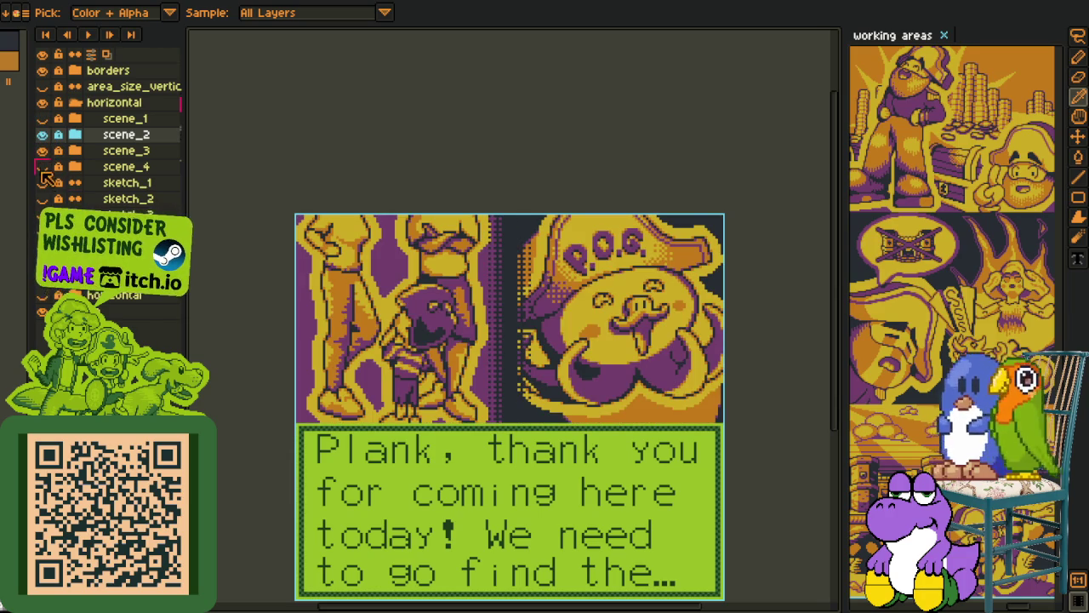
click(43, 150)
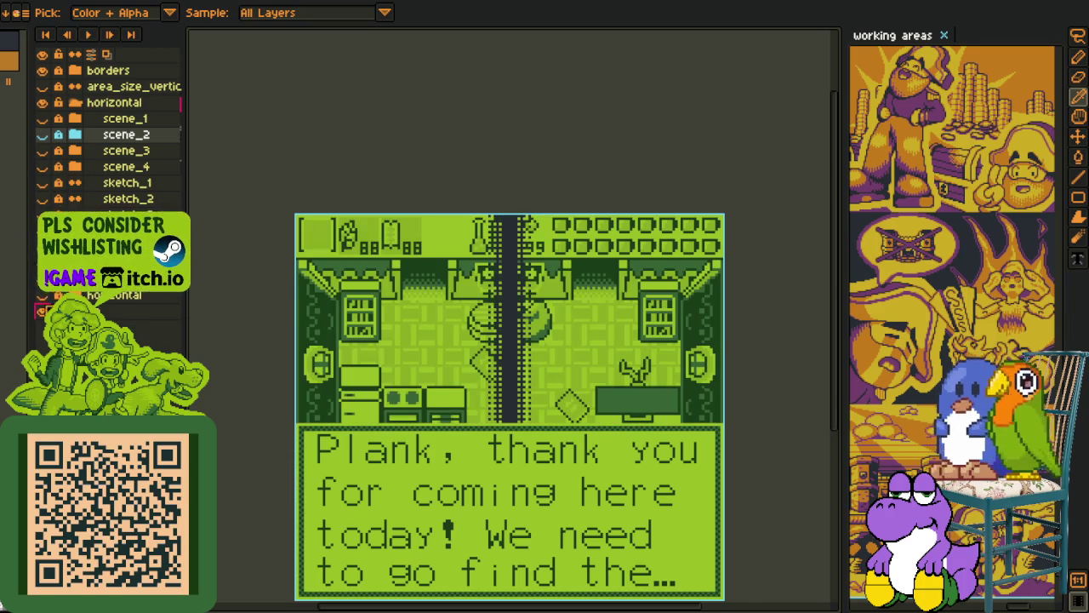
click(43, 310)
click(43, 70)
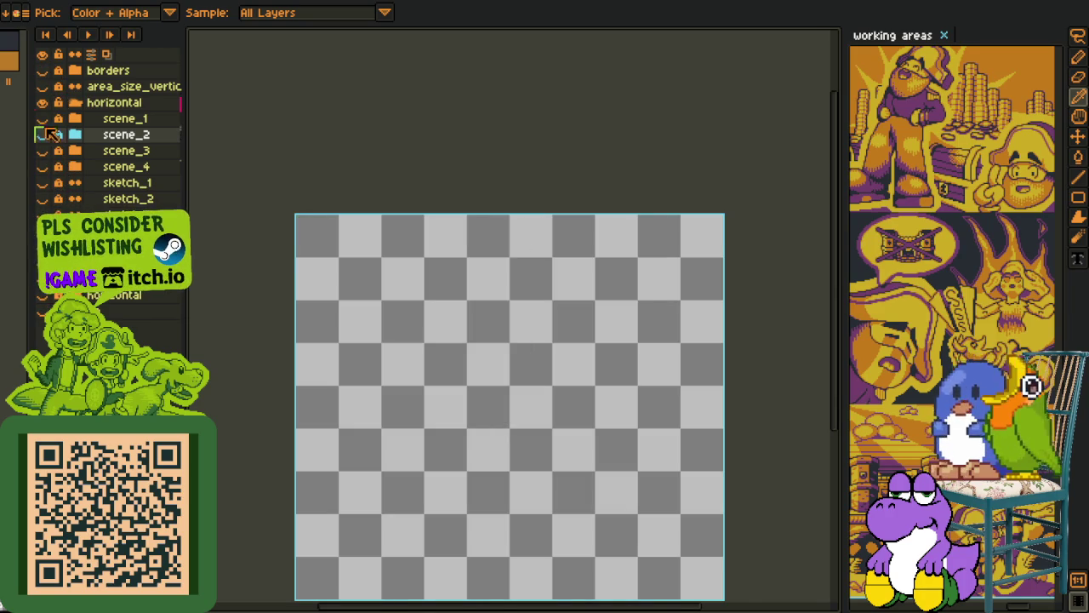
- Reveal the red rough sketch and compare scene_4 against it
click(42, 215)
scroll(493, 302, up, 1)
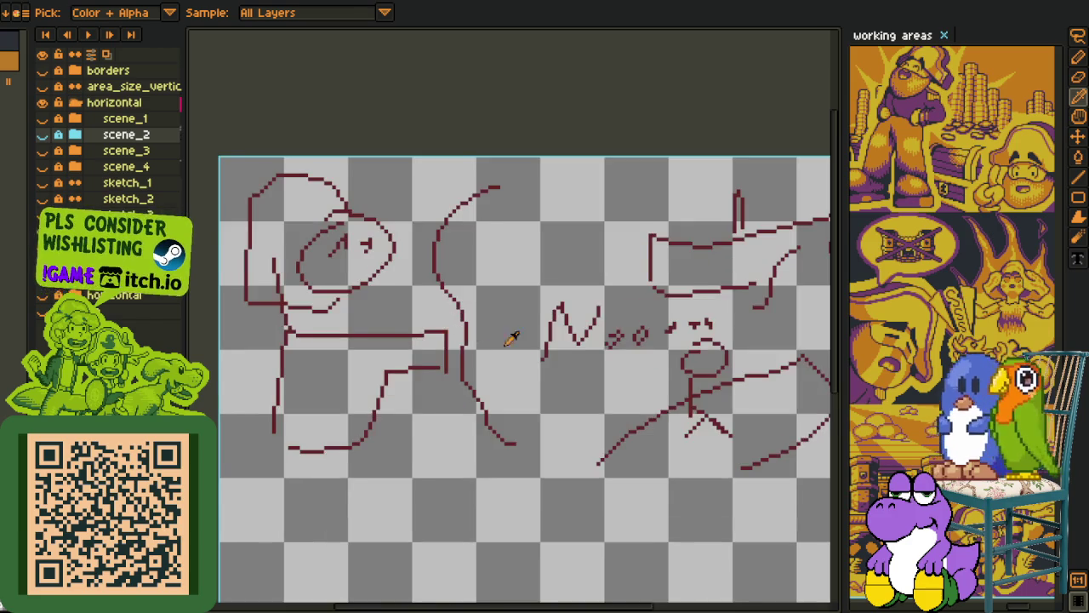
scroll(493, 302, up, 1)
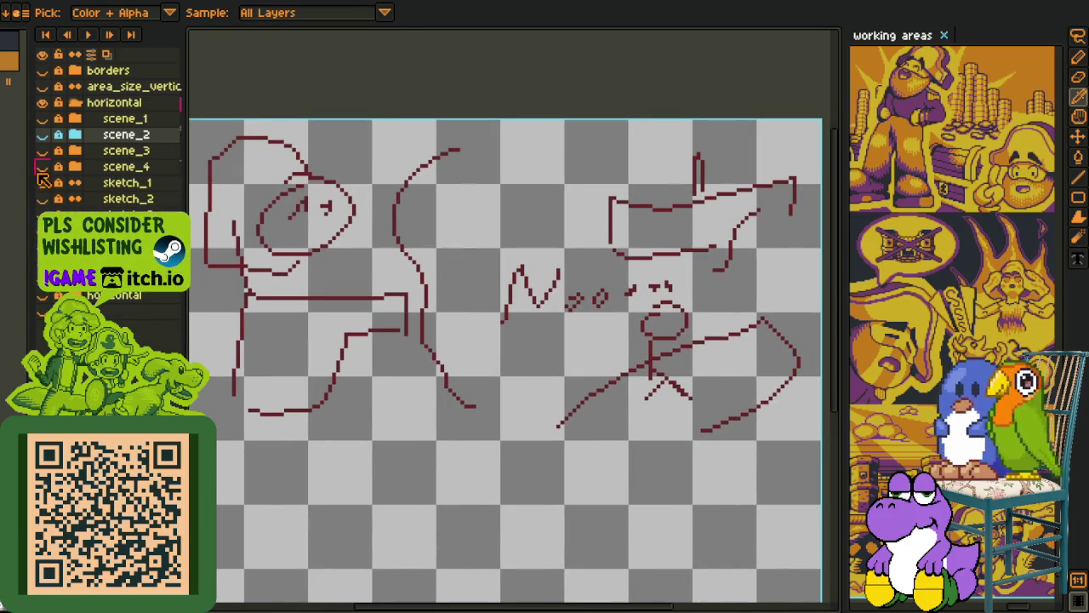
click(42, 167)
click(42, 167)
click(42, 166)
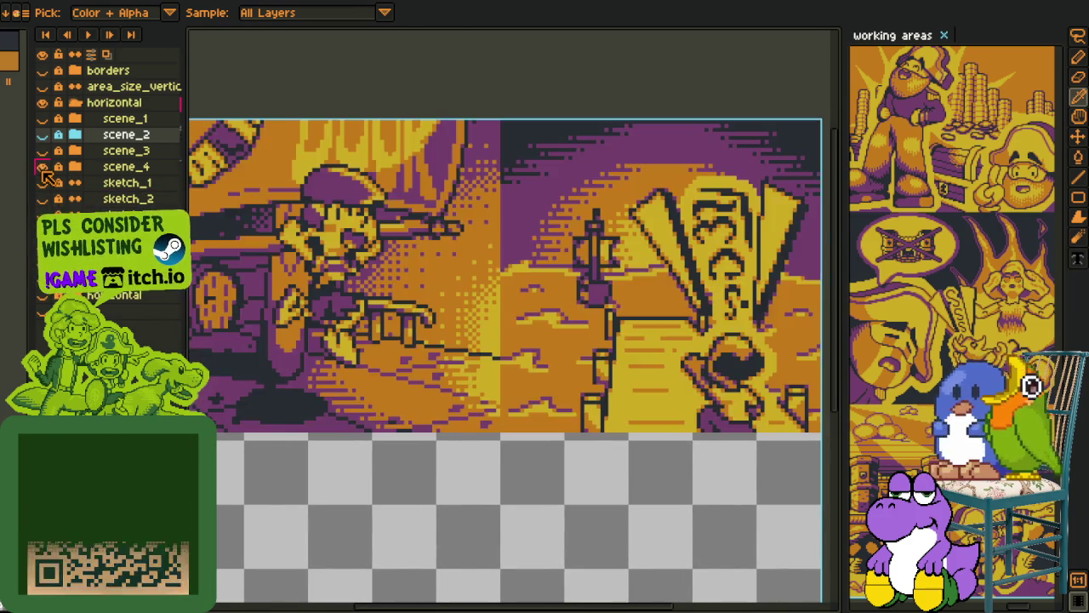
click(43, 166)
click(43, 214)
click(42, 214)
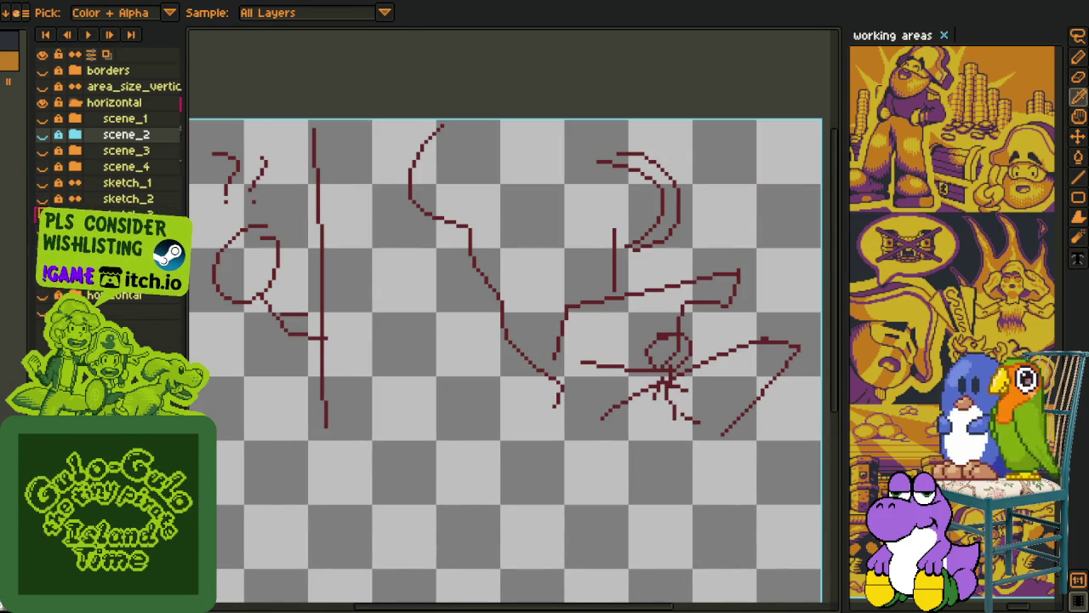
- Compare the scene_3 ship artwork with its sketch, then show the Evil Pirate sketch
click(44, 151)
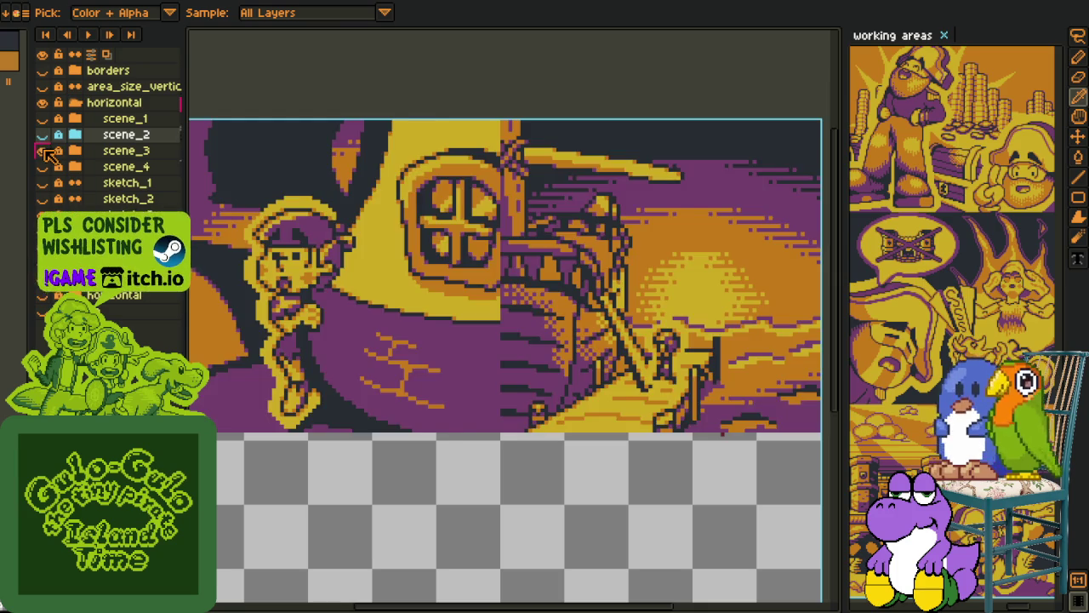
click(43, 150)
click(43, 150)
click(43, 151)
click(42, 150)
click(43, 150)
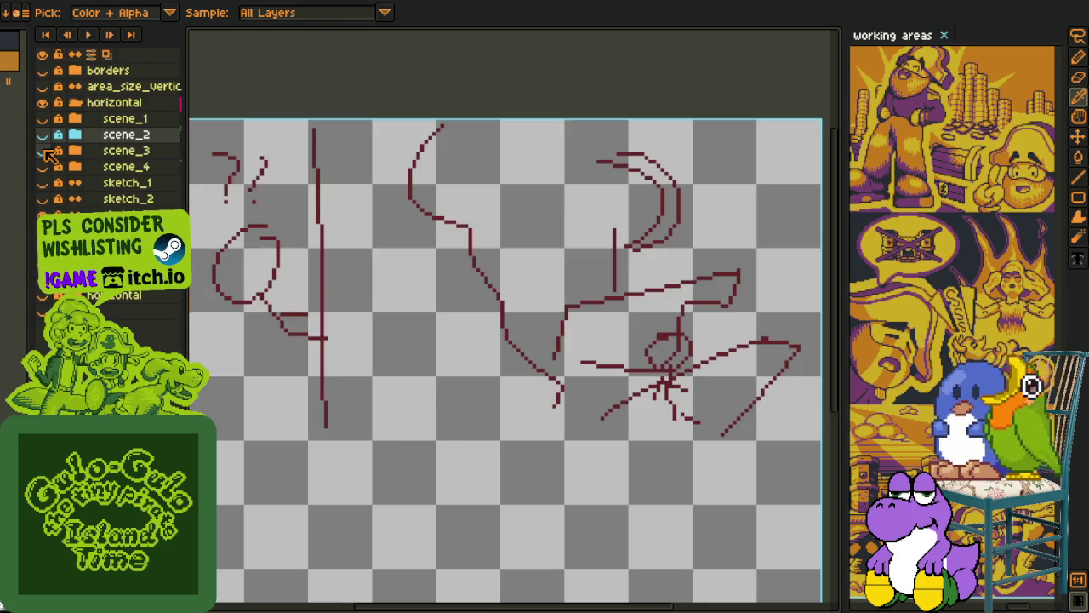
click(43, 151)
click(42, 150)
click(43, 199)
click(43, 199)
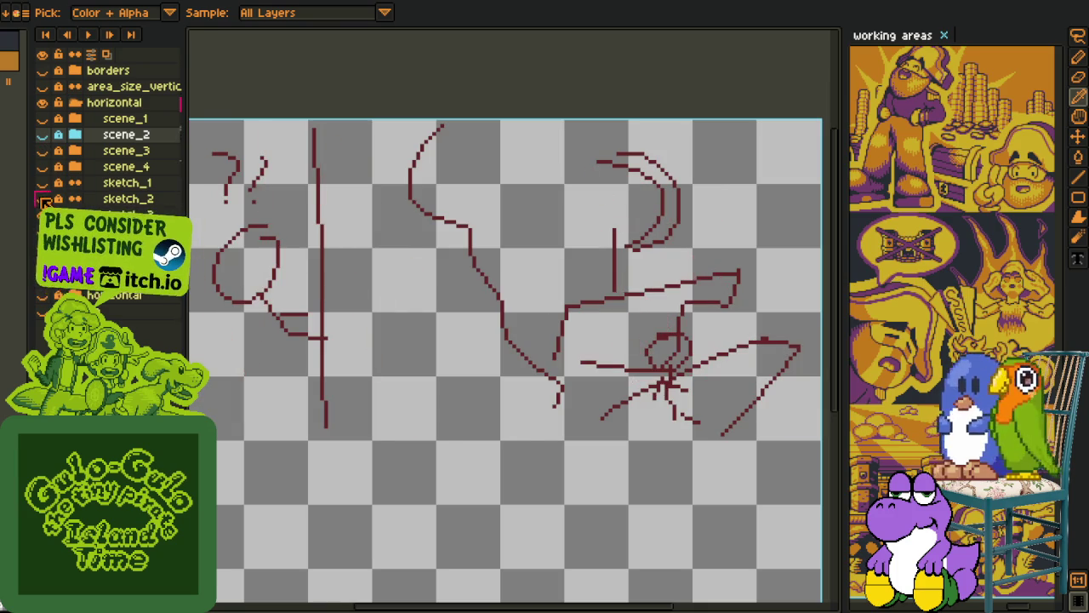
click(44, 199)
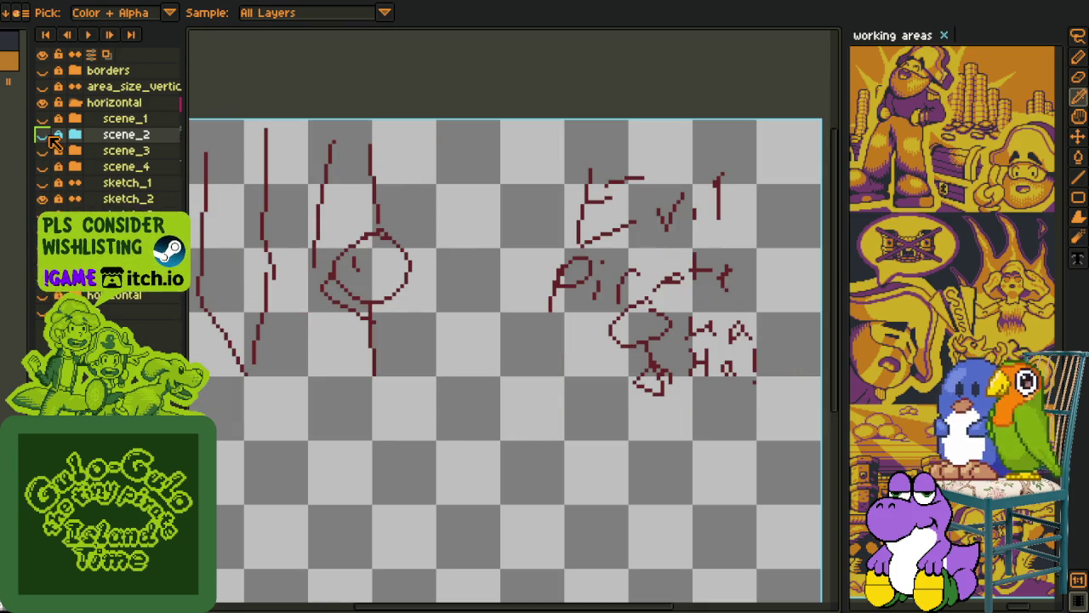
- Flip scene_2's finished panels on and off over the Evil Pirate sketch, then hide it
click(45, 135)
click(44, 135)
click(44, 135)
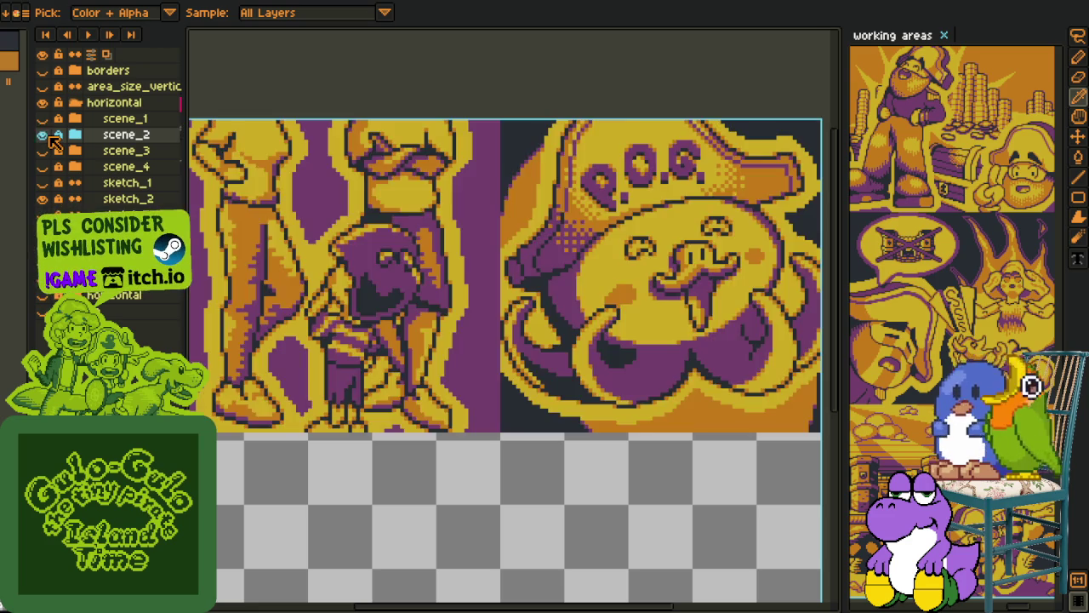
click(44, 135)
click(44, 136)
click(44, 135)
click(45, 136)
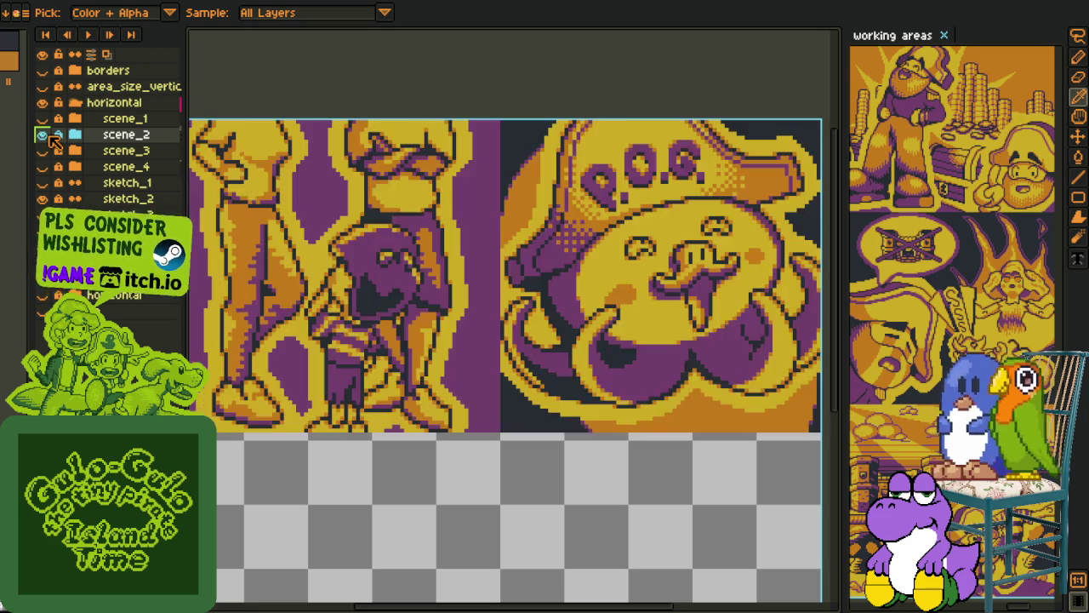
click(44, 135)
click(44, 198)
- Compare scene_1's finished panels against its stick-figure sketch, leaving scene_1 visible
click(44, 182)
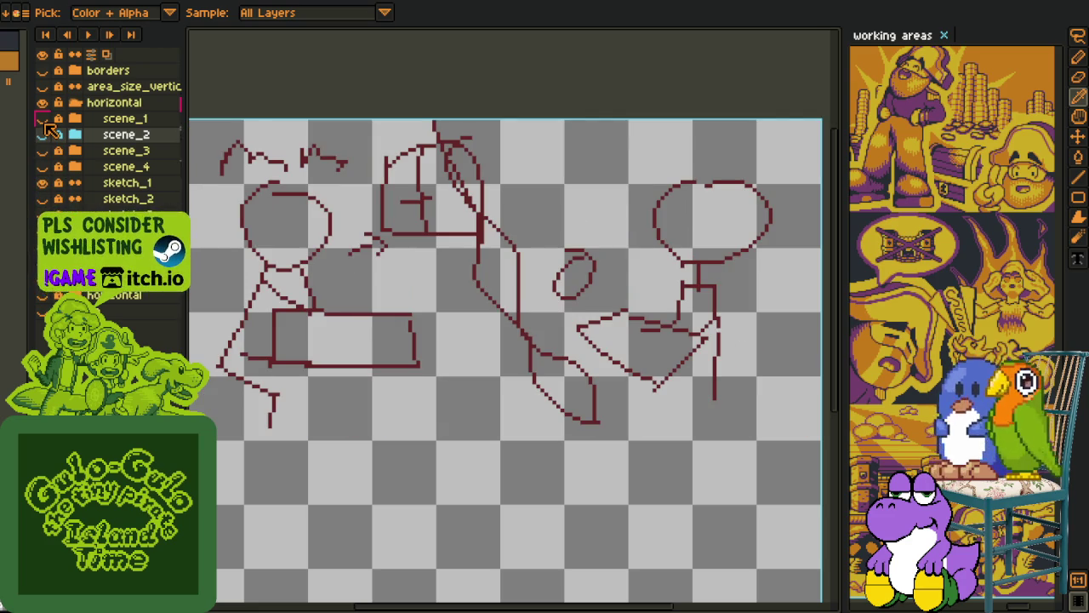
click(44, 119)
click(45, 119)
click(44, 119)
click(44, 119)
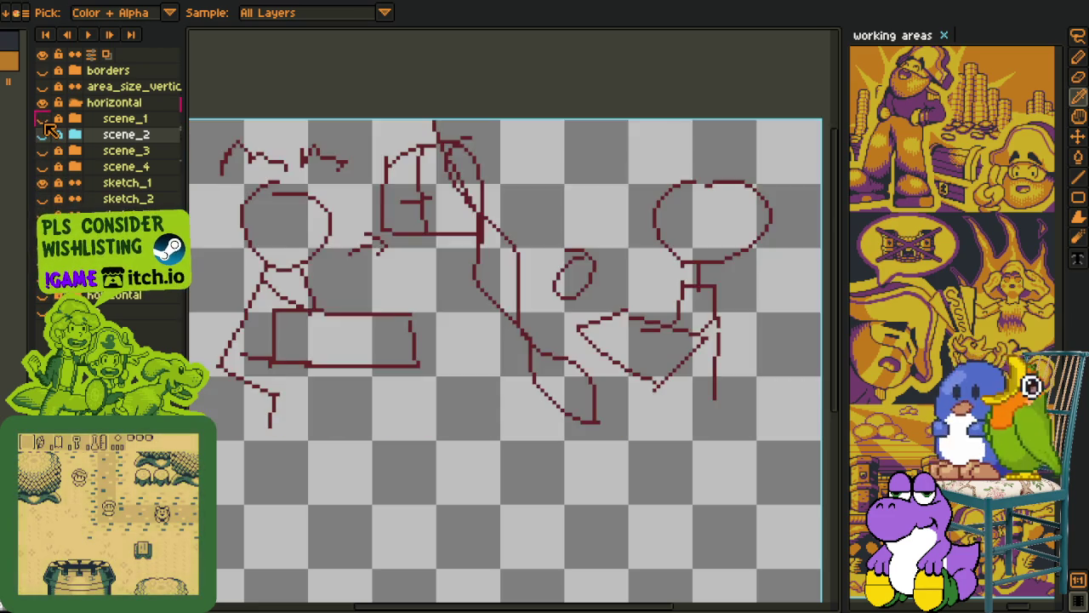
click(45, 119)
scroll(294, 379, down, 1)
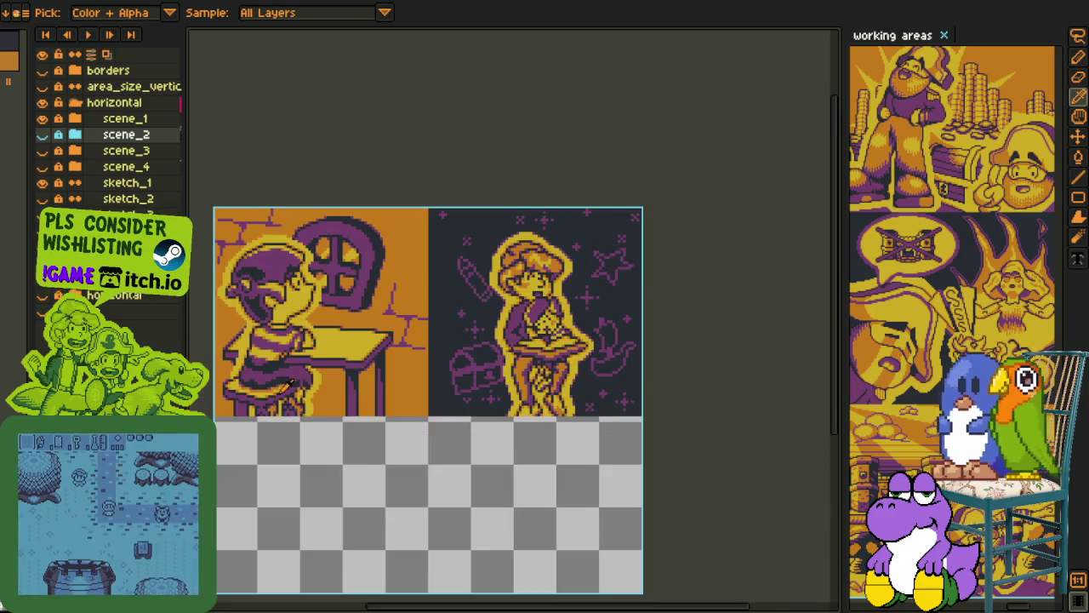
scroll(294, 378, up, 1)
scroll(294, 379, down, 1)
scroll(235, 329, up, 1)
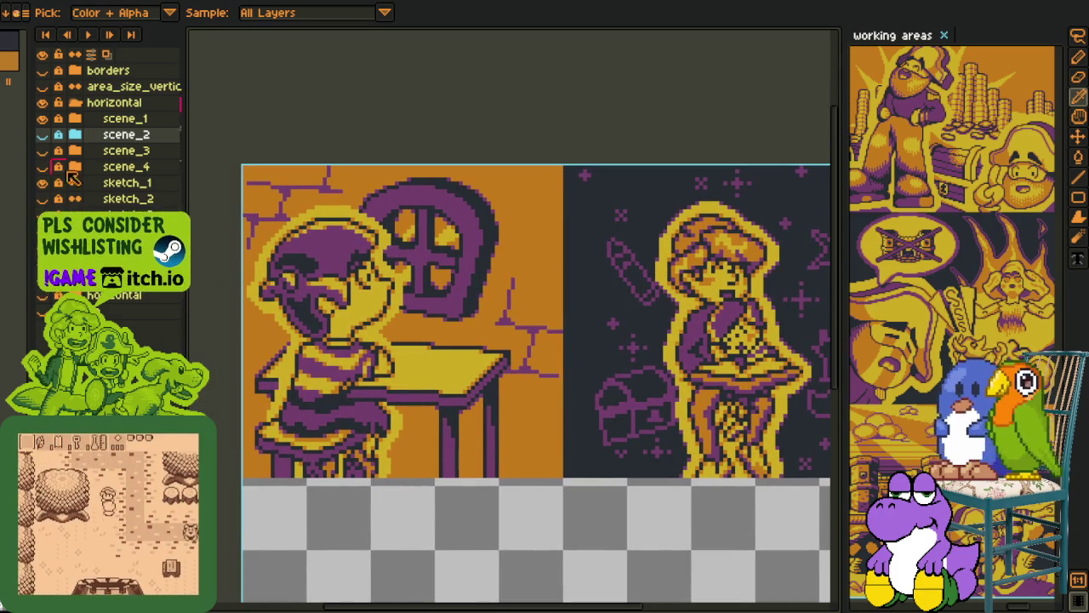
- Create a new layer group and move sketch_1 and sketch_2 into it
right_click(128, 230)
mouse_move(170, 263)
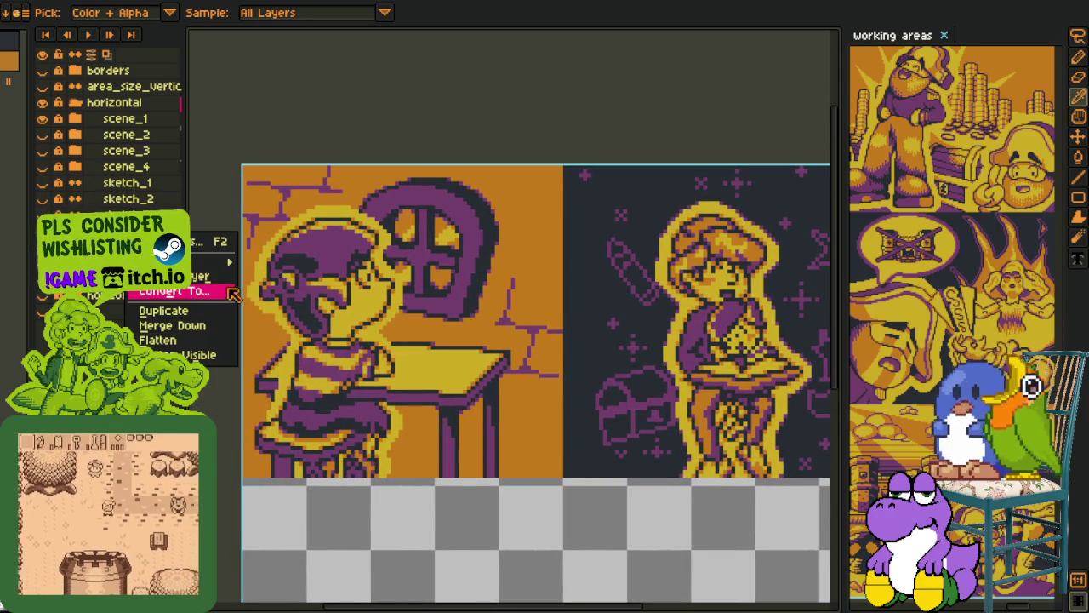
click(275, 282)
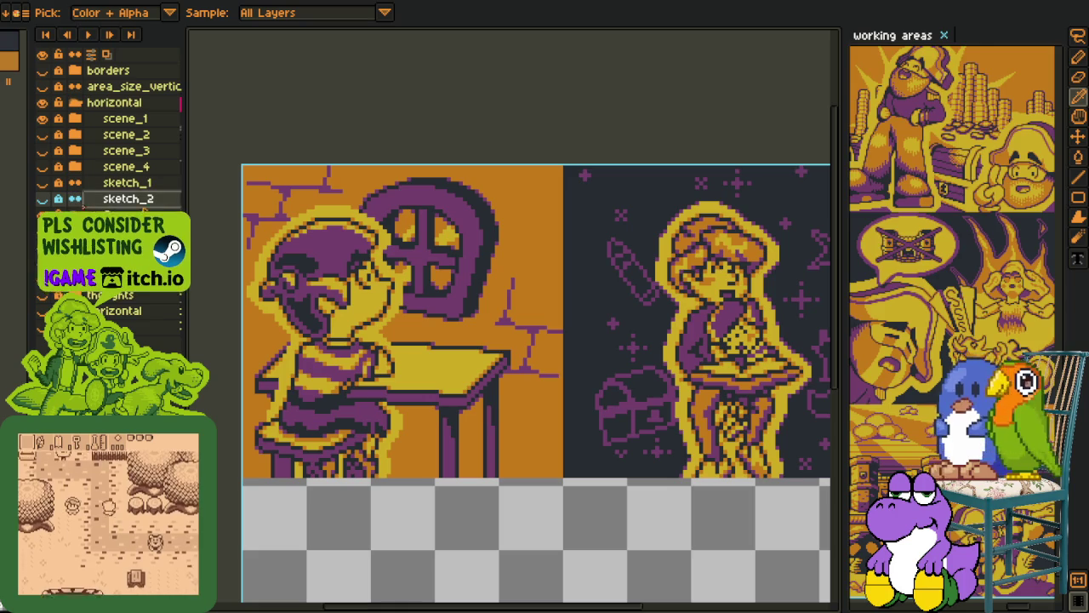
drag(145, 207, 149, 201)
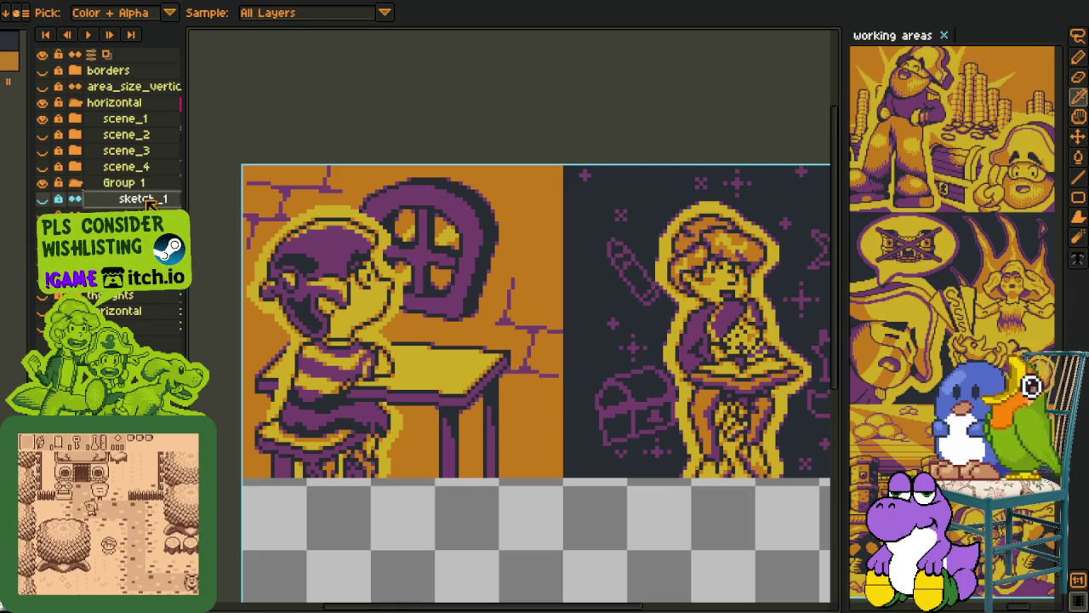
- Rename the group 'sketches', save, and collapse the sketches and horizontal groups
double_click(142, 185)
text(ketche)
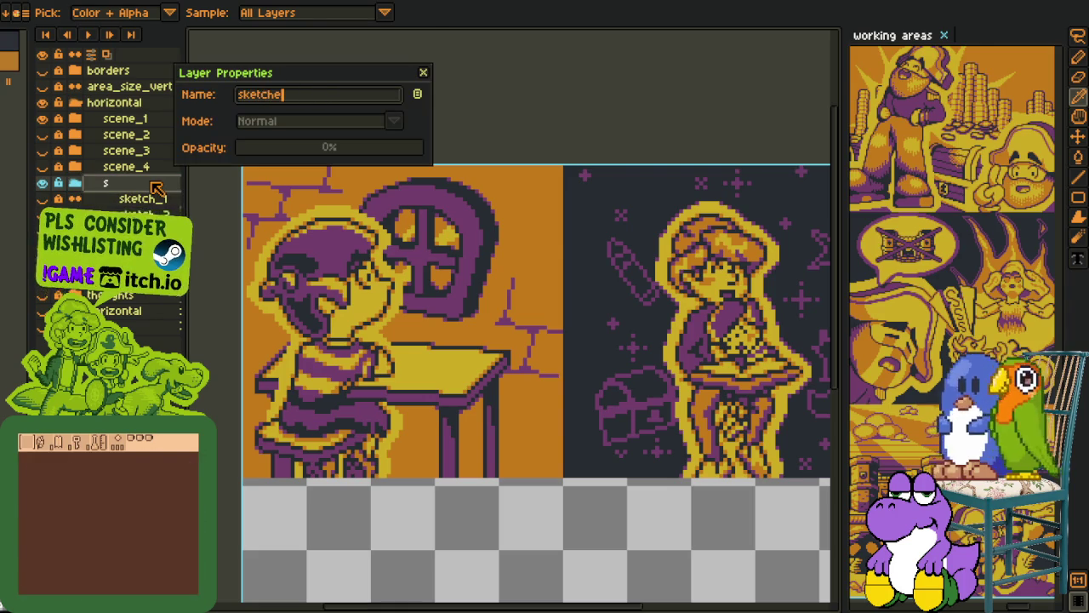
text(s)
key(Return)
key(ctrl+s)
click(75, 183)
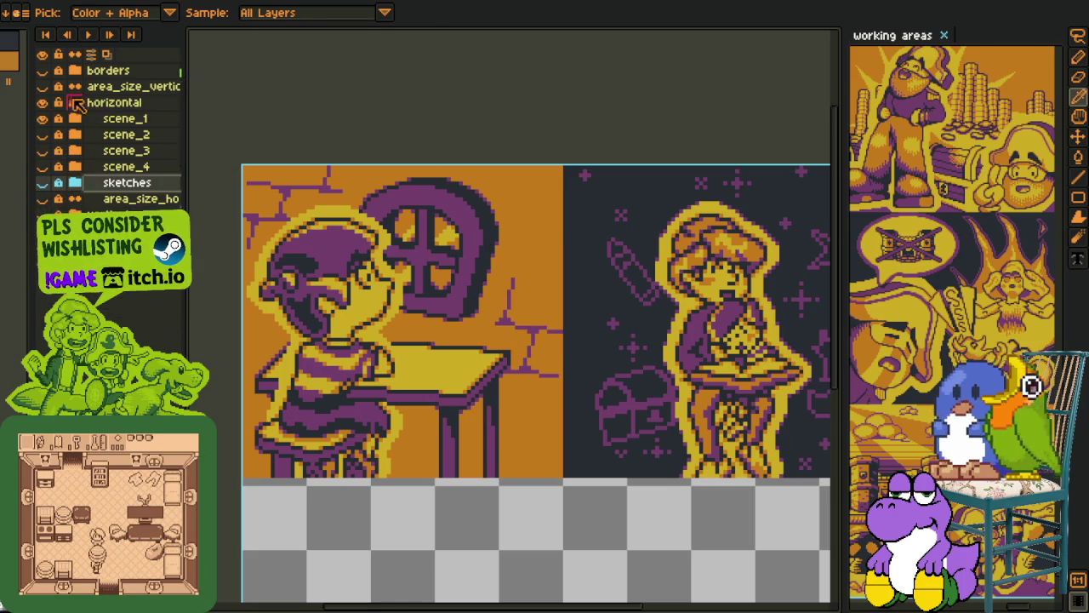
click(75, 102)
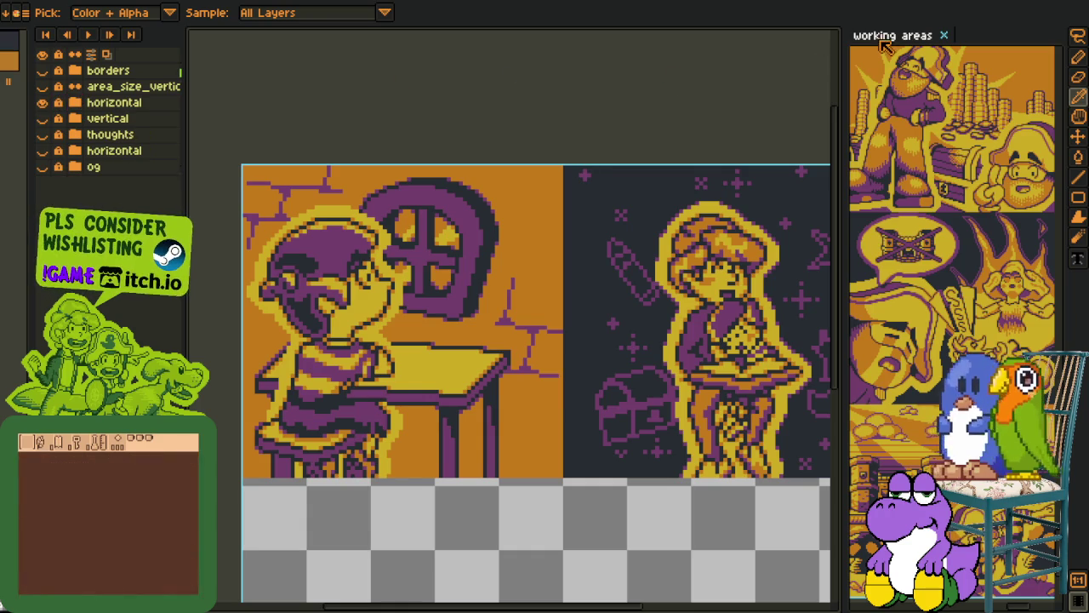
- Dock the working areas sheet in the main editor, marquee an area, and pan across its panel columns
drag(886, 36, 545, 13)
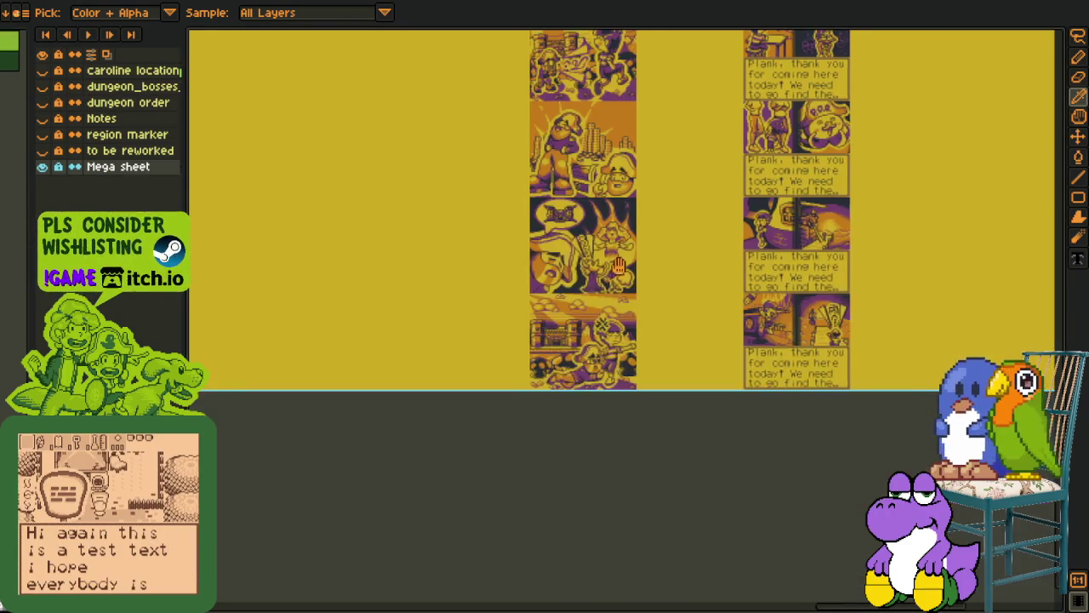
scroll(525, 199, up, 1)
key(m)
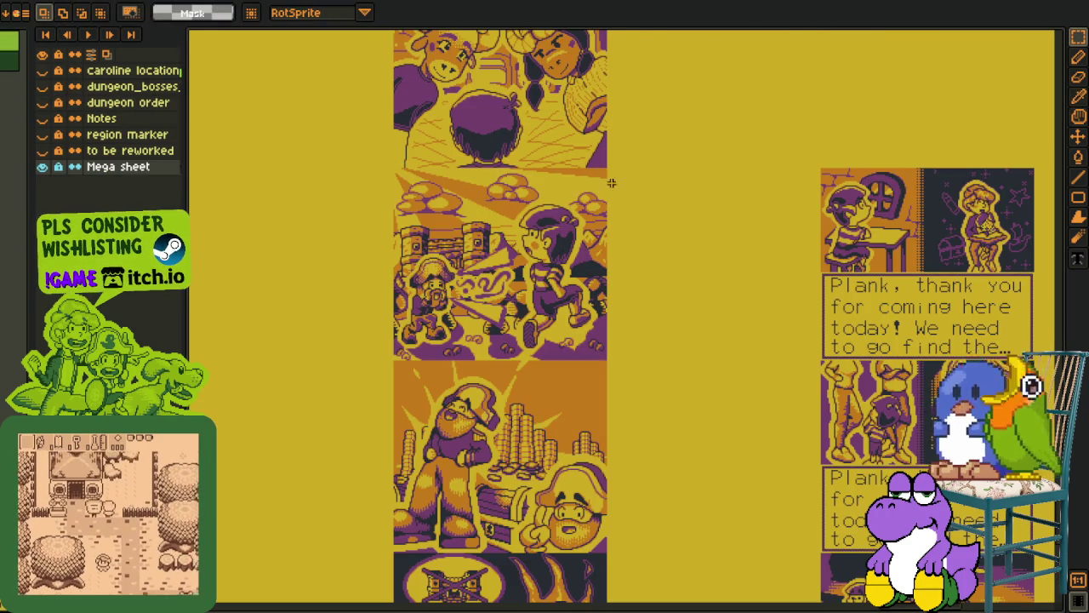
drag(611, 169, 394, 599)
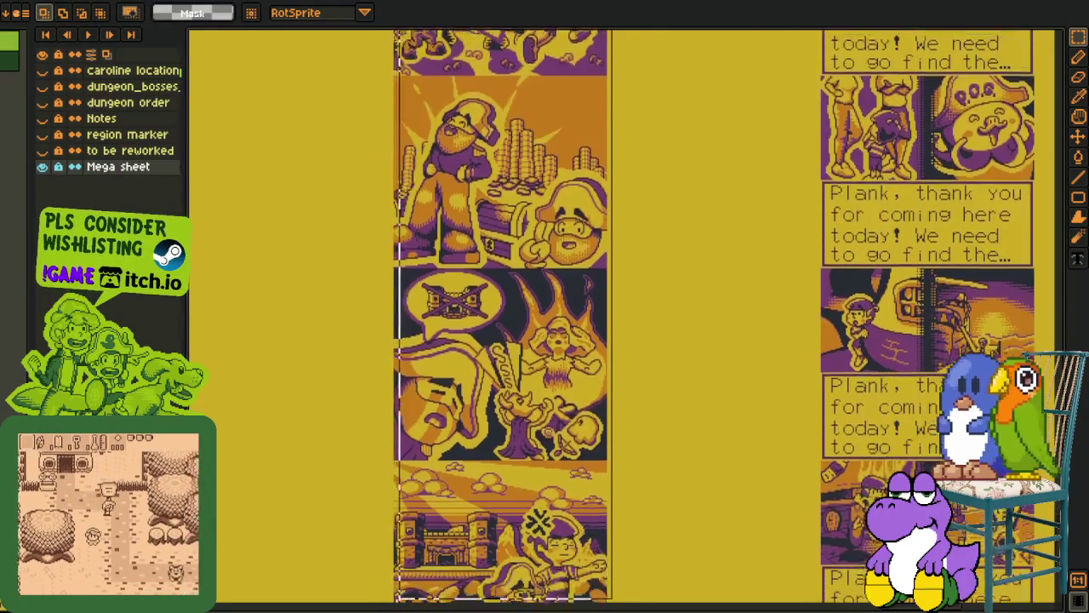
scroll(460, 366, up, 1)
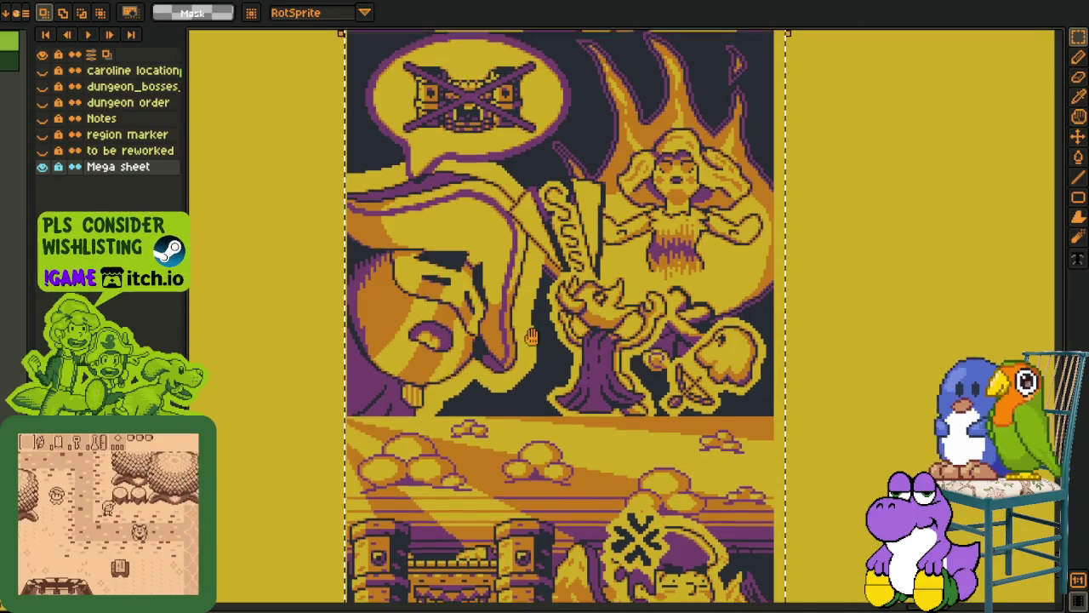
scroll(572, 471, up, 3)
drag(868, 347, 755, 353)
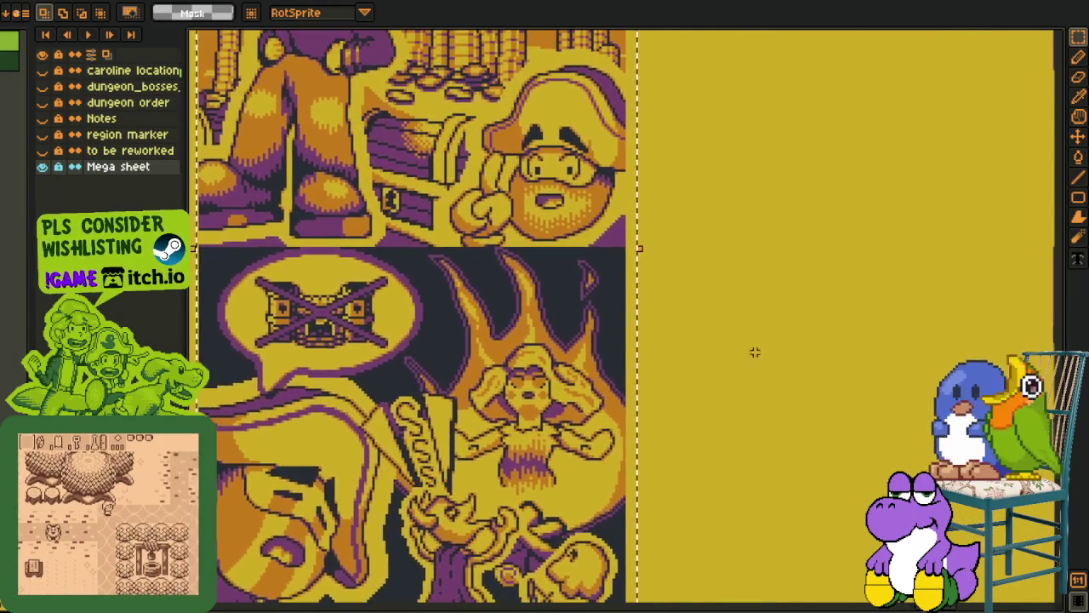
scroll(803, 335, down, 1)
scroll(805, 369, down, 1)
scroll(802, 369, down, 1)
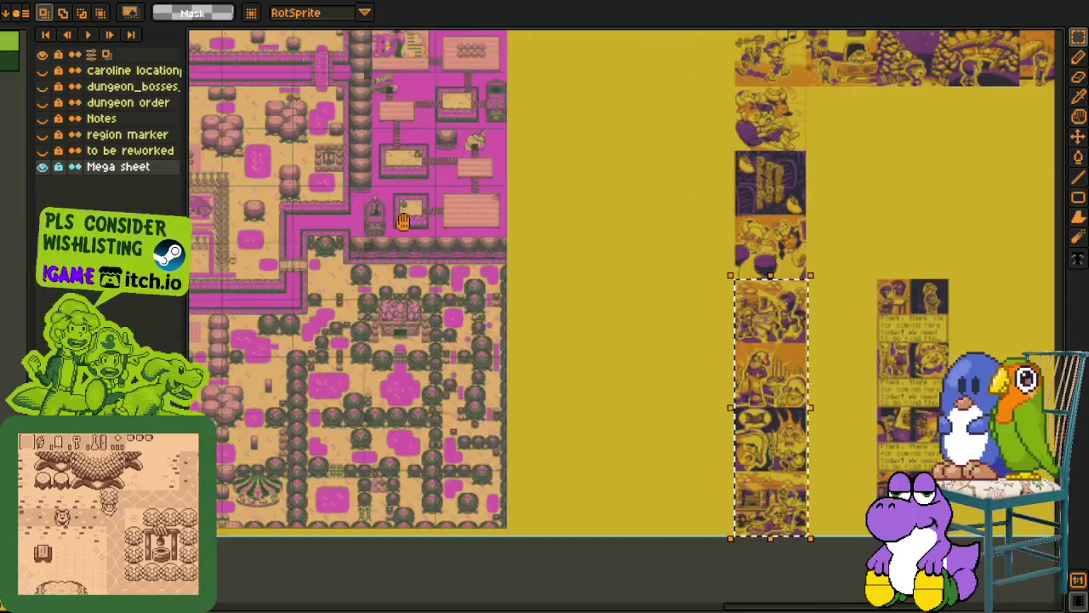
scroll(528, 332, up, 2)
drag(273, 447, 605, 251)
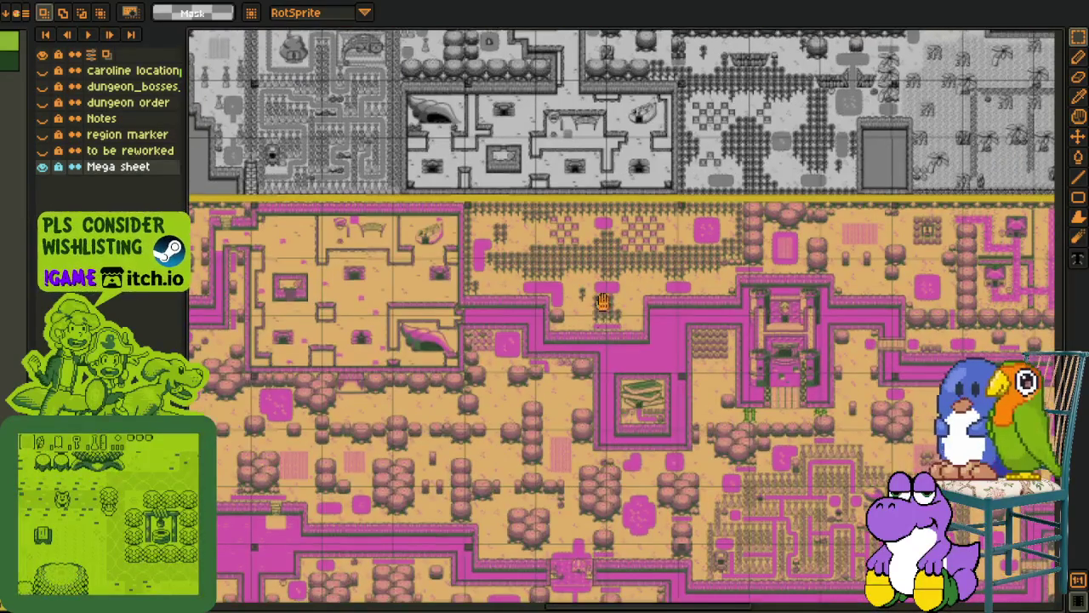
scroll(605, 251, up, 4)
scroll(596, 205, up, 3)
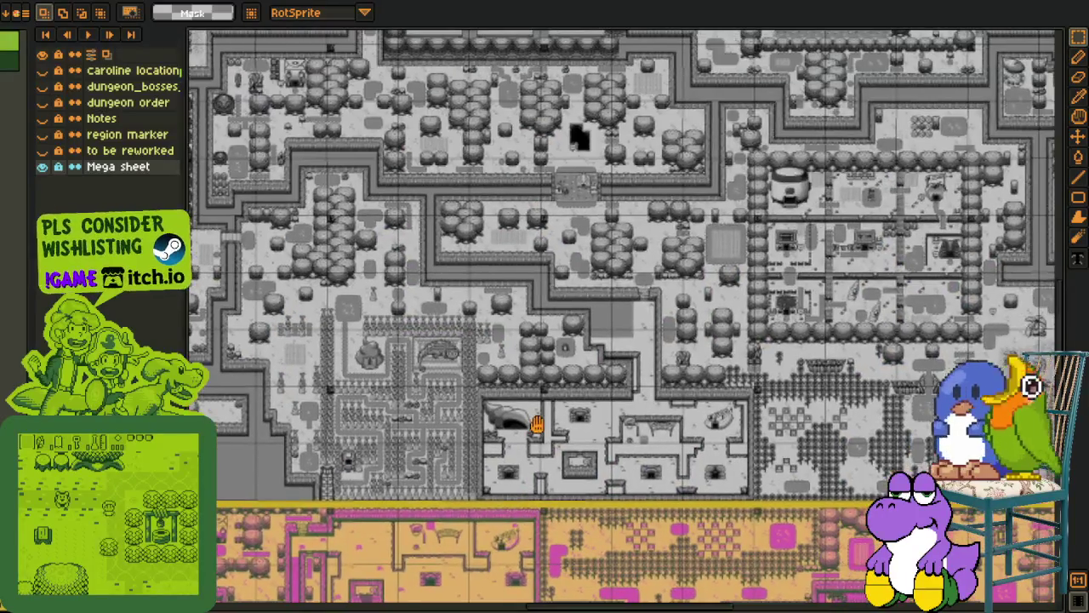
scroll(582, 144, up, 2)
scroll(582, 145, up, 2)
scroll(583, 145, up, 2)
scroll(582, 145, up, 1)
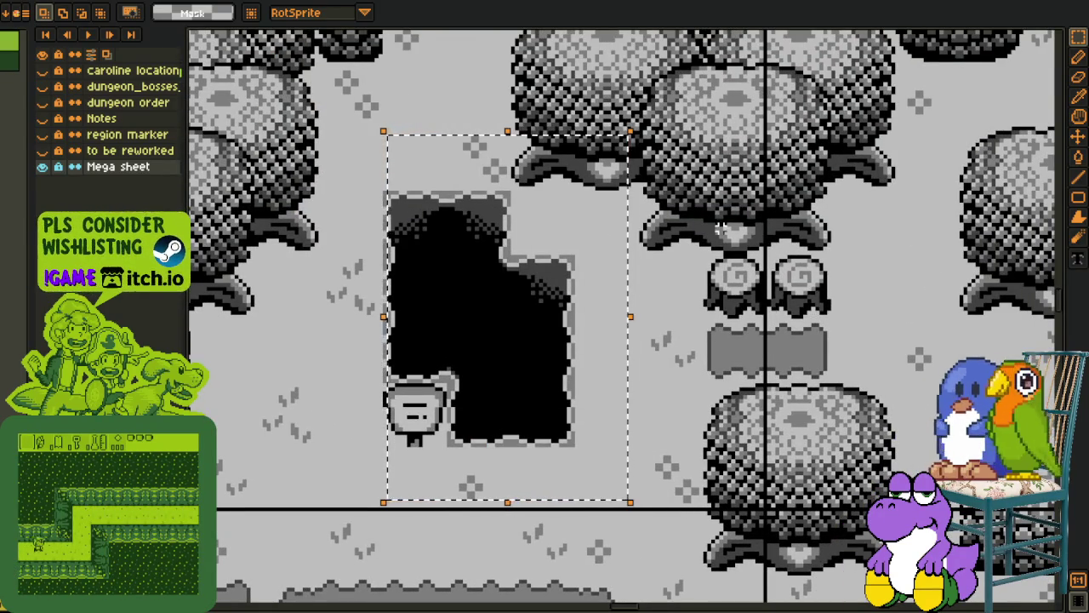
scroll(719, 228, down, 1)
scroll(711, 273, down, 1)
scroll(702, 324, down, 1)
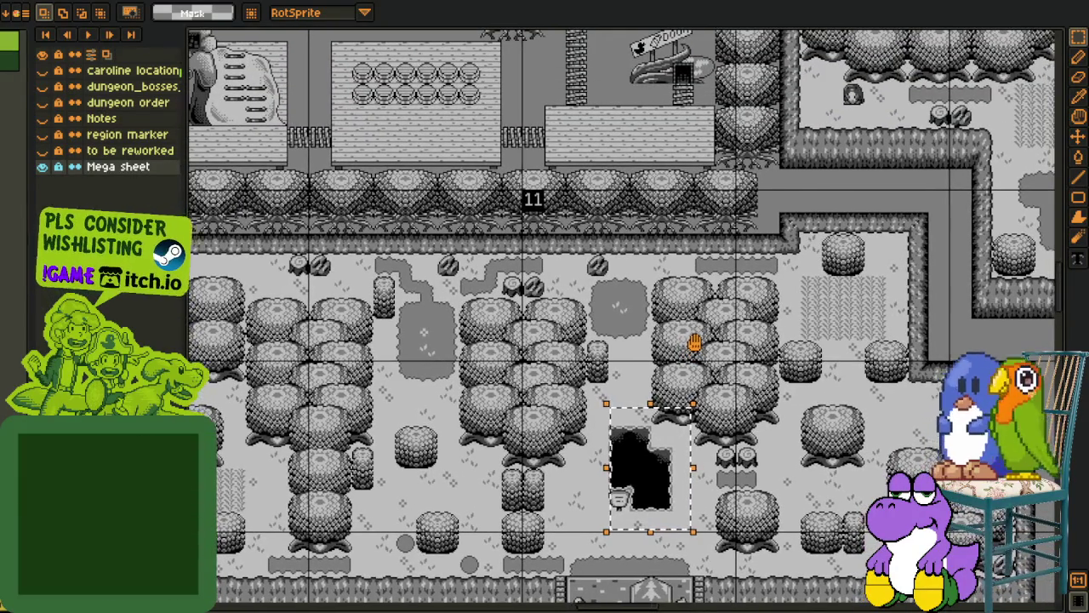
drag(698, 342, 562, 258)
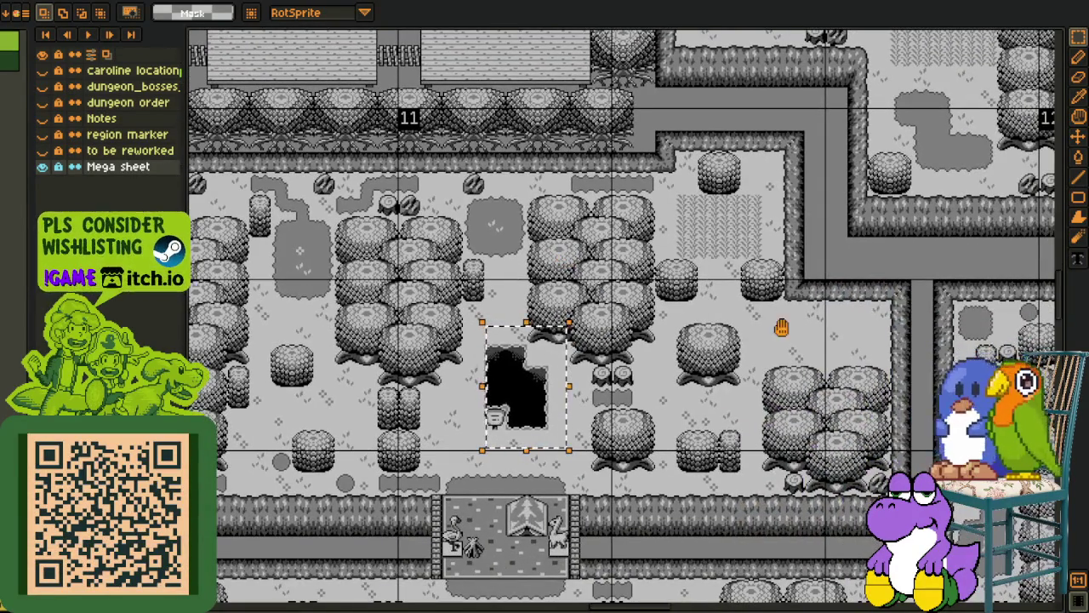
drag(781, 328, 633, 309)
drag(732, 331, 661, 315)
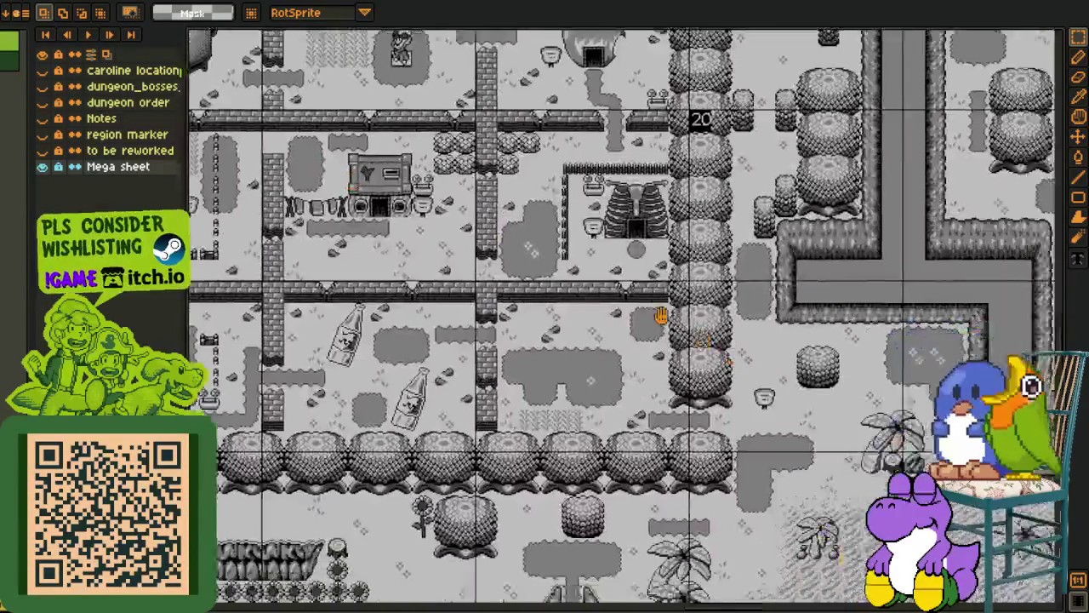
mouse_move(953, 497)
mouse_down()
mouse_move(641, 336)
mouse_move(479, 309)
mouse_up()
drag(662, 336, 632, 323)
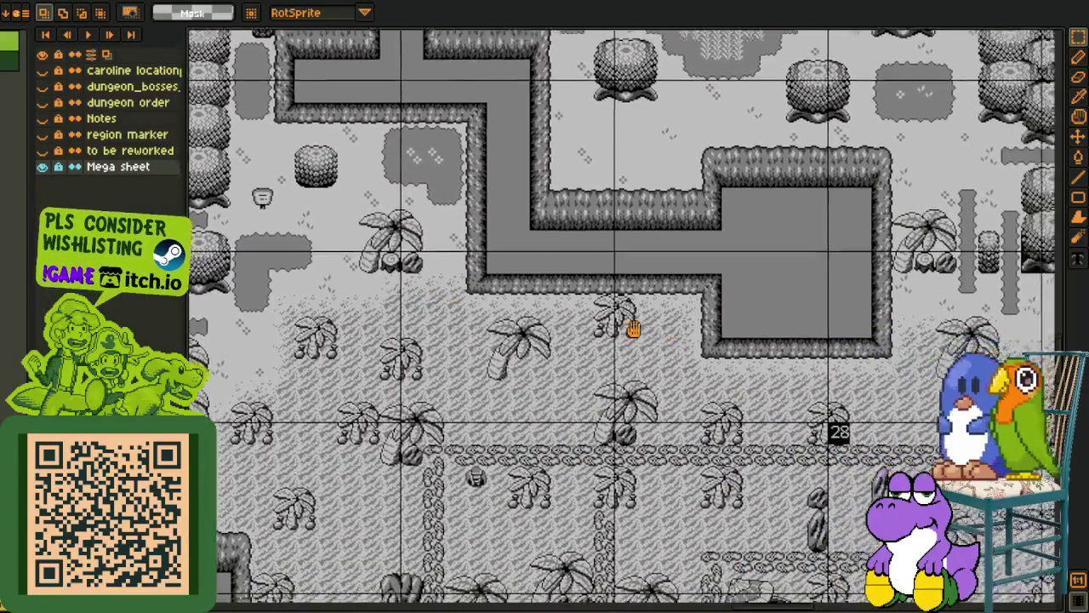
drag(944, 468, 761, 370)
mouse_move(882, 494)
mouse_down()
mouse_move(696, 386)
mouse_move(608, 360)
mouse_up()
drag(647, 400, 418, 321)
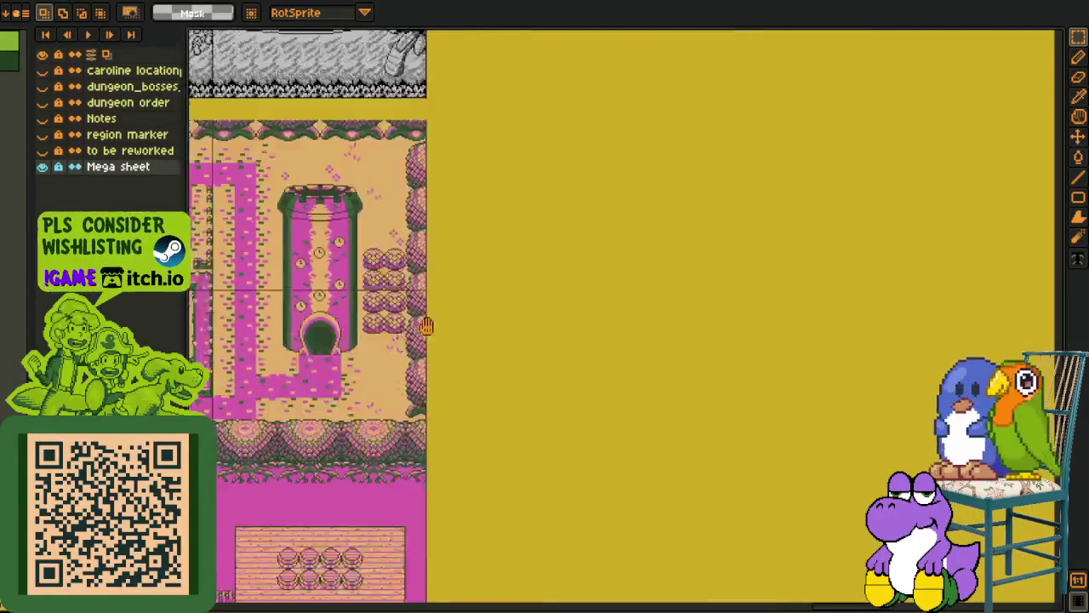
drag(596, 392, 511, 306)
mouse_move(596, 357)
mouse_down()
mouse_move(556, 292)
mouse_move(680, 383)
mouse_up()
mouse_move(511, 298)
mouse_down()
mouse_move(663, 391)
mouse_move(646, 375)
mouse_up()
drag(498, 331, 647, 562)
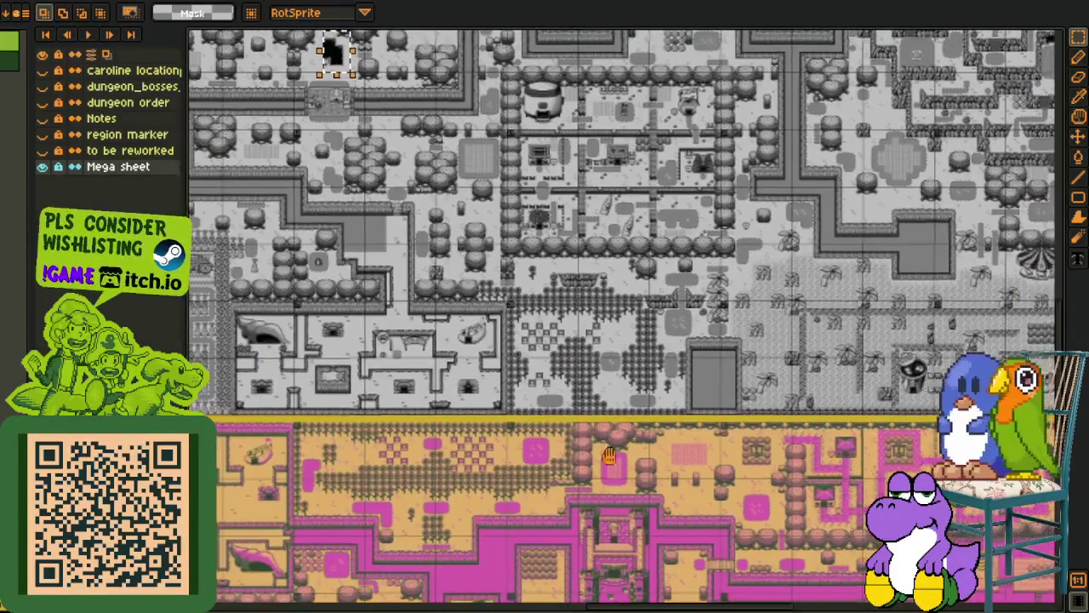
drag(511, 358, 518, 367)
drag(477, 409, 597, 382)
- Zoom and pan across the orange overworld map toward its tree-filled area
scroll(598, 383, up, 1)
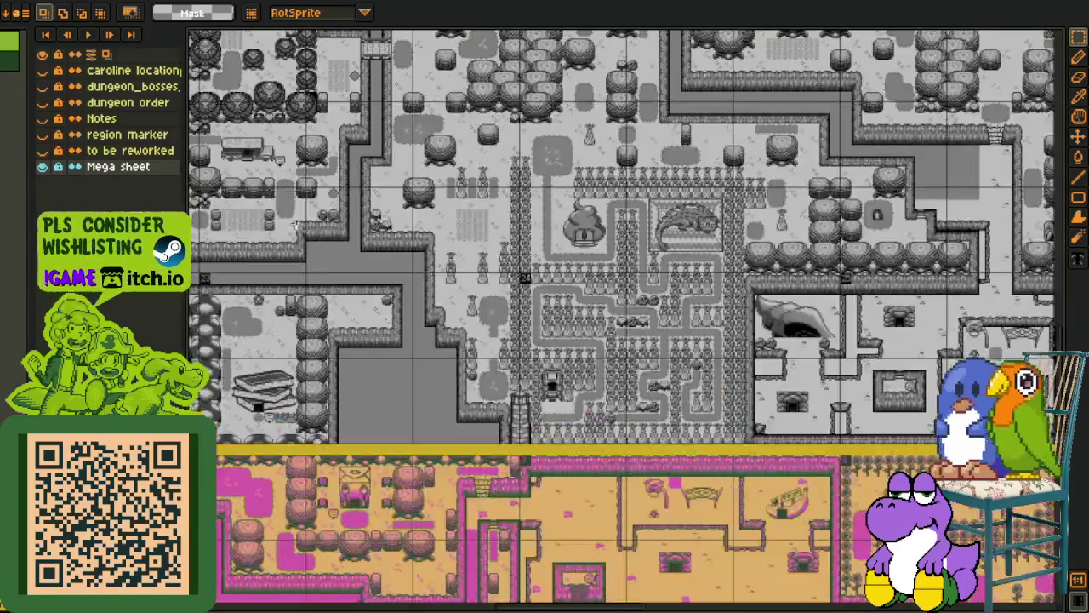
scroll(477, 332, up, 1)
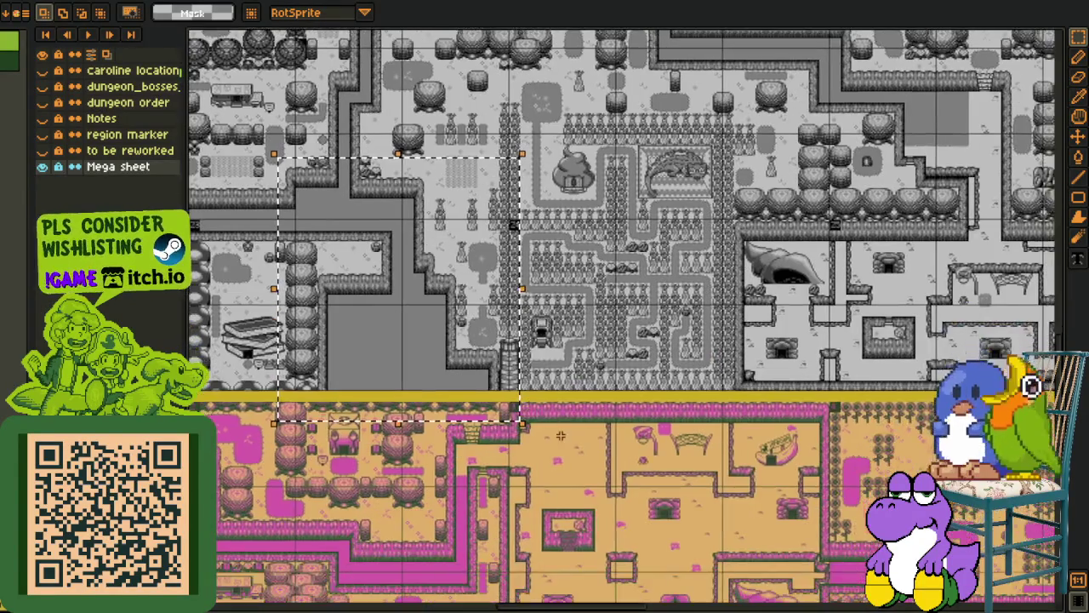
scroll(477, 332, up, 1)
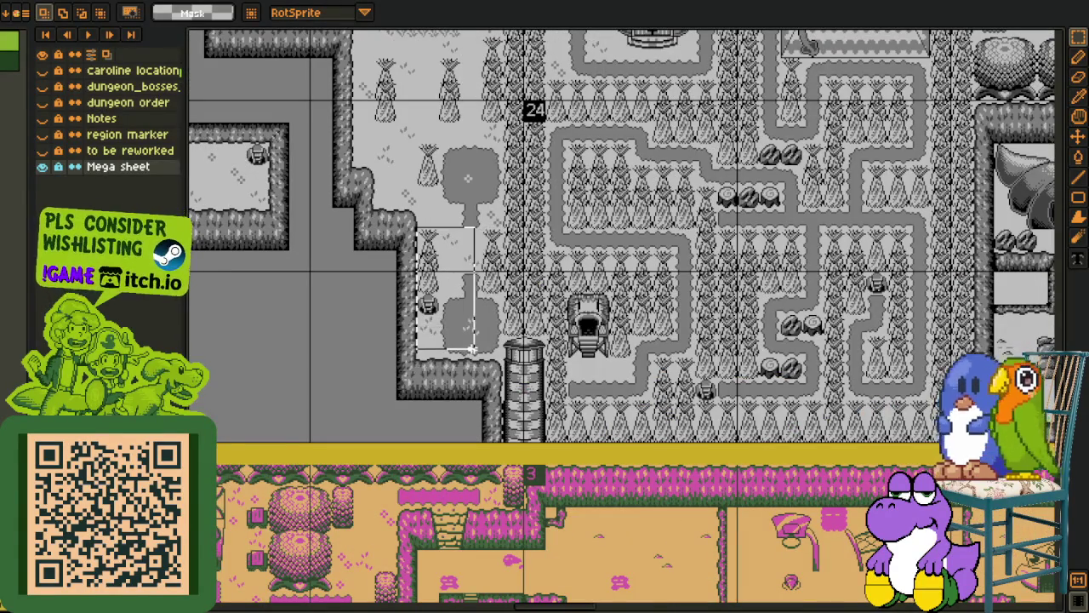
scroll(596, 328, down, 1)
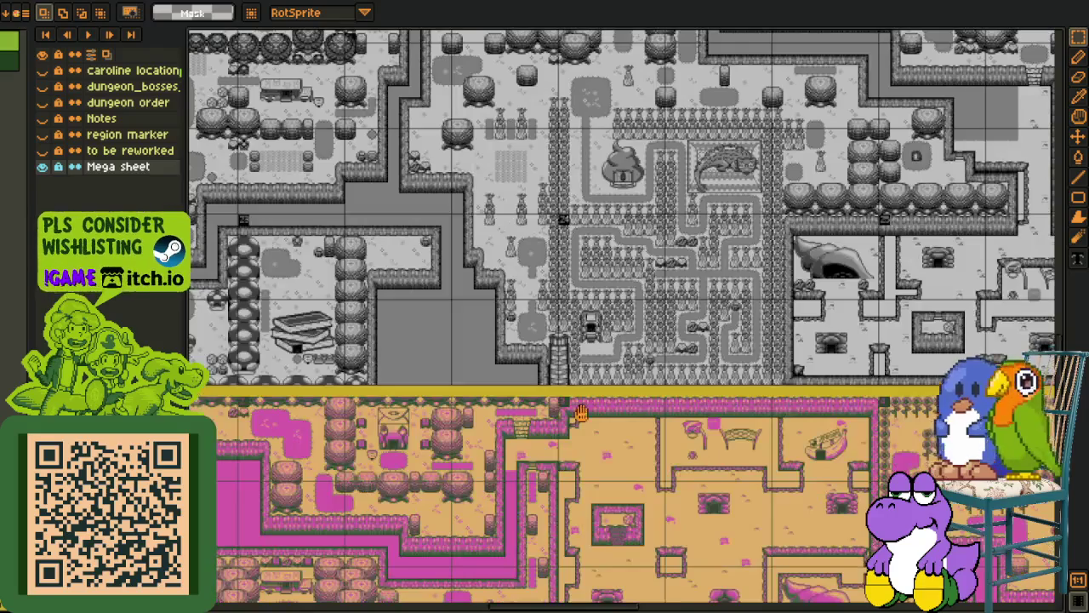
drag(604, 452, 570, 369)
scroll(571, 368, up, 1)
scroll(569, 369, down, 1)
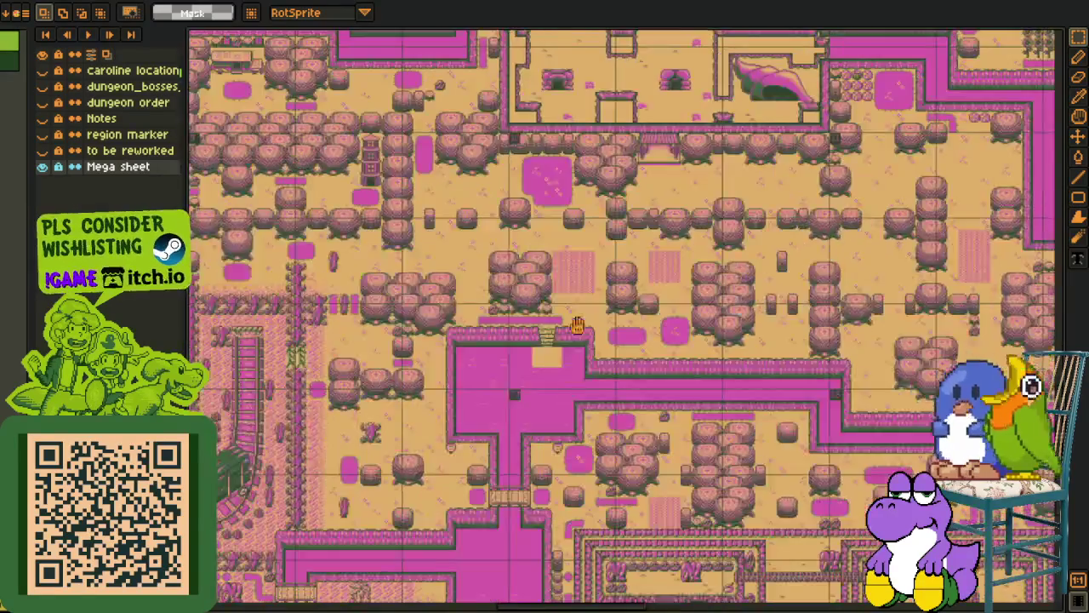
scroll(502, 463, up, 1)
drag(499, 469, 866, 459)
scroll(866, 460, down, 1)
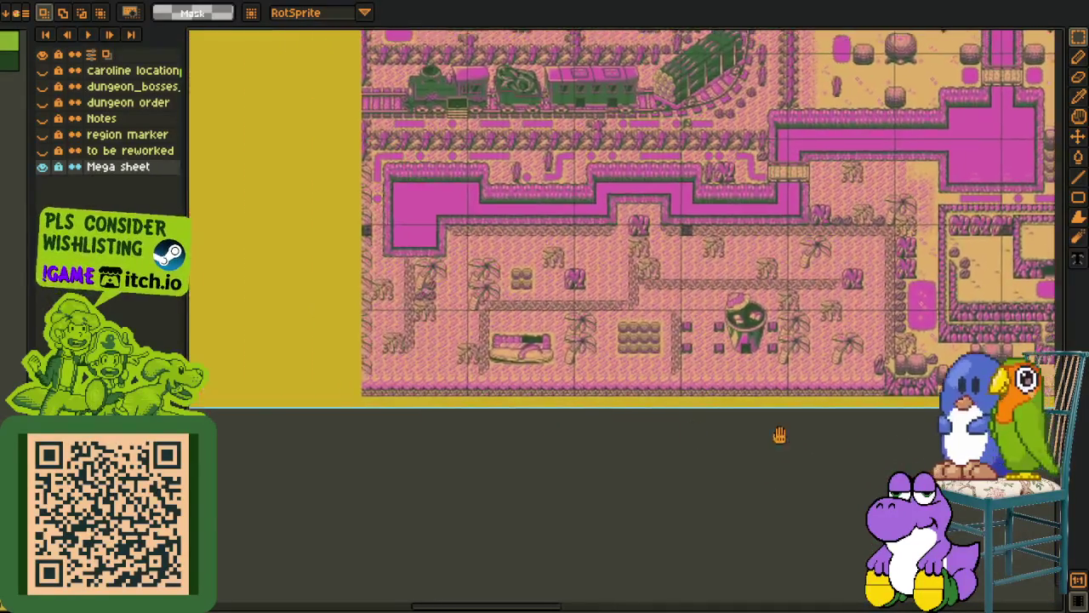
mouse_move(778, 434)
mouse_down()
mouse_move(510, 382)
mouse_move(397, 382)
mouse_up()
scroll(631, 345, up, 1)
drag(631, 346, 583, 333)
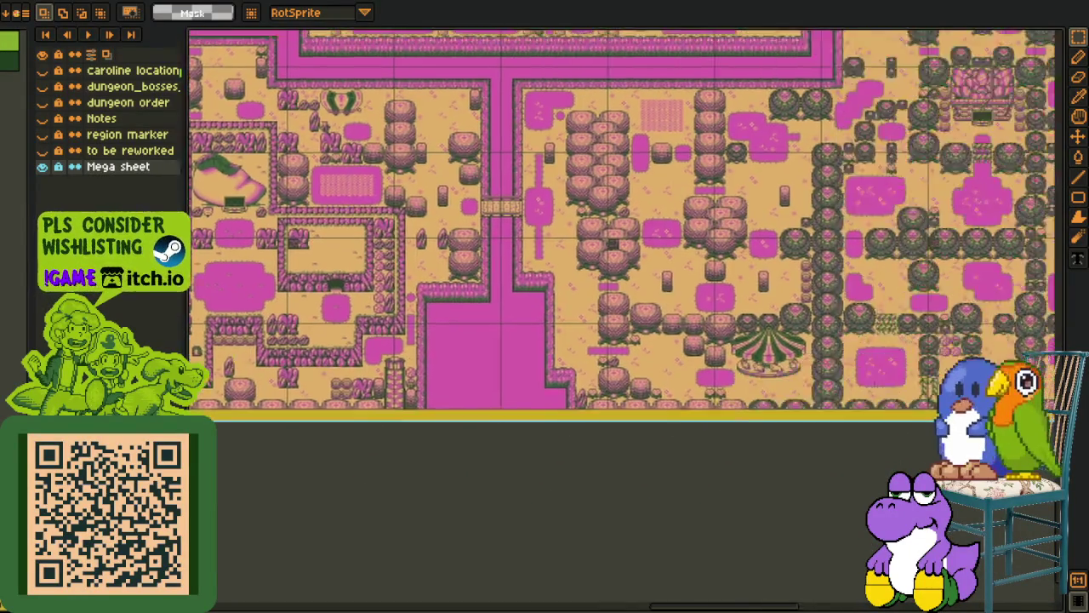
scroll(584, 333, up, 1)
scroll(584, 332, up, 1)
- Outline and clear rectangular selections on the orange map, including one beside the pink river
drag(540, 150, 677, 345)
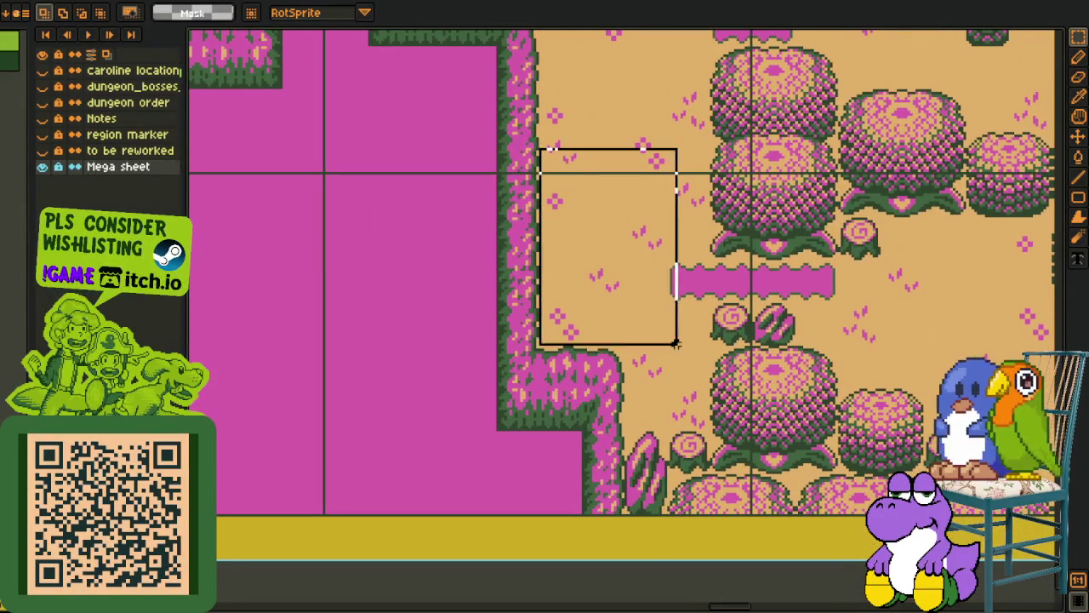
click(767, 286)
scroll(766, 285, down, 2)
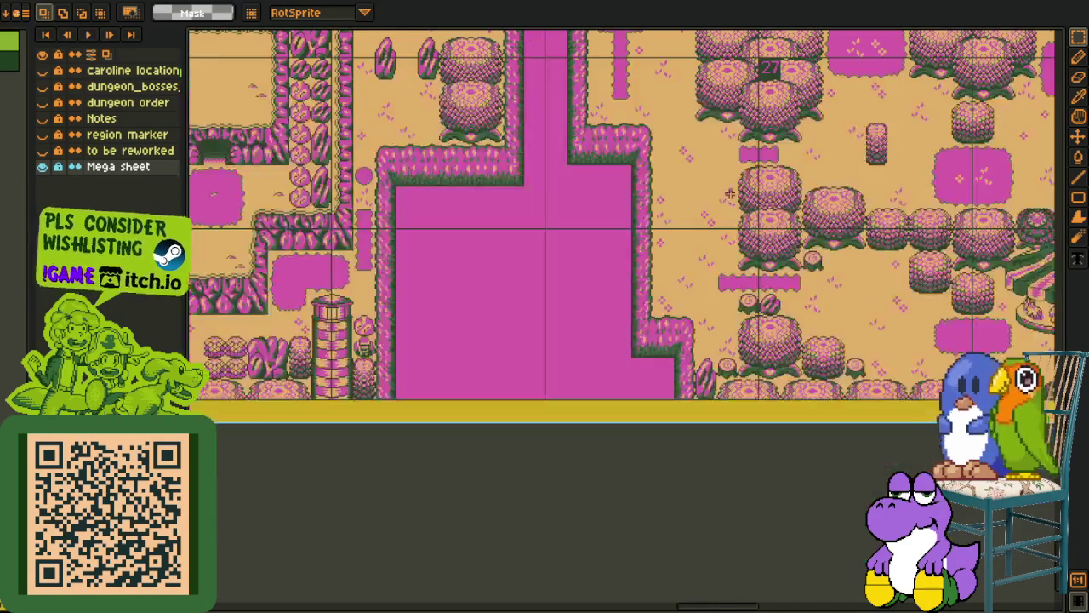
drag(425, 38, 371, 255)
drag(372, 116, 732, 603)
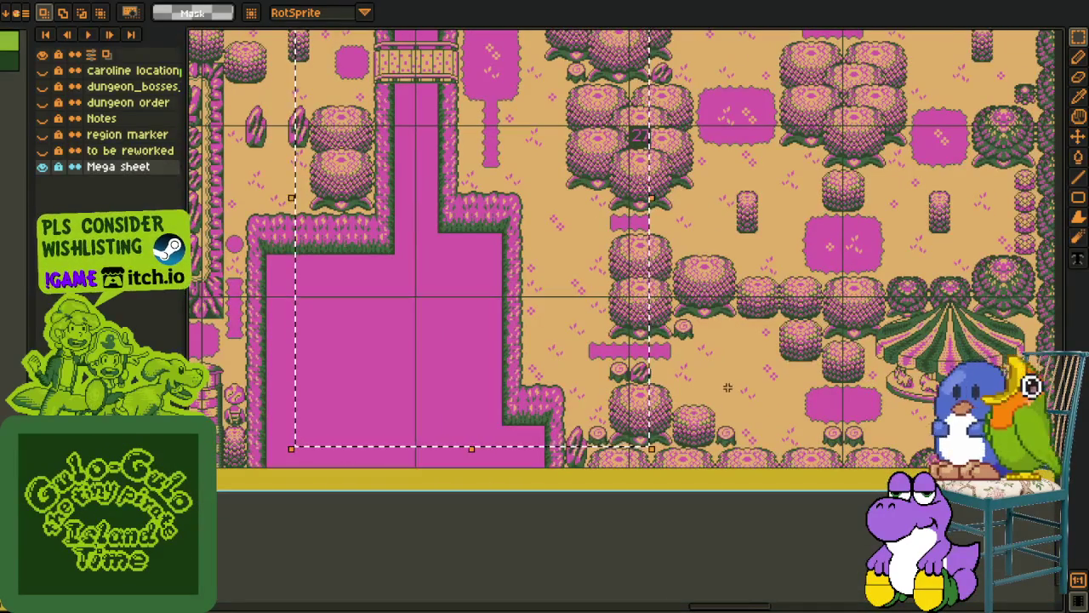
click(841, 358)
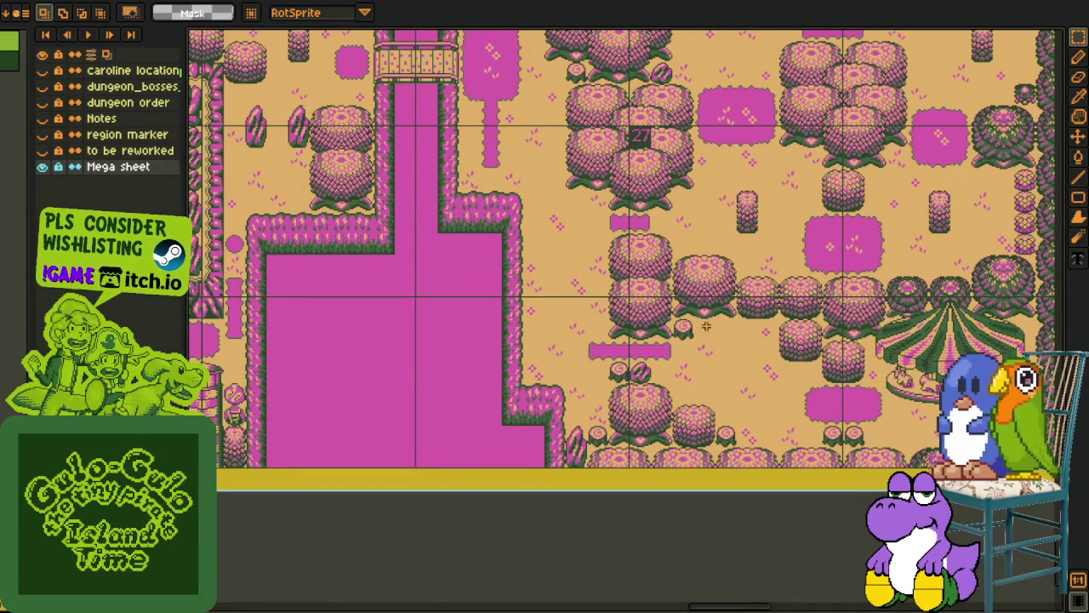
scroll(706, 326, up, 1)
scroll(706, 358, up, 1)
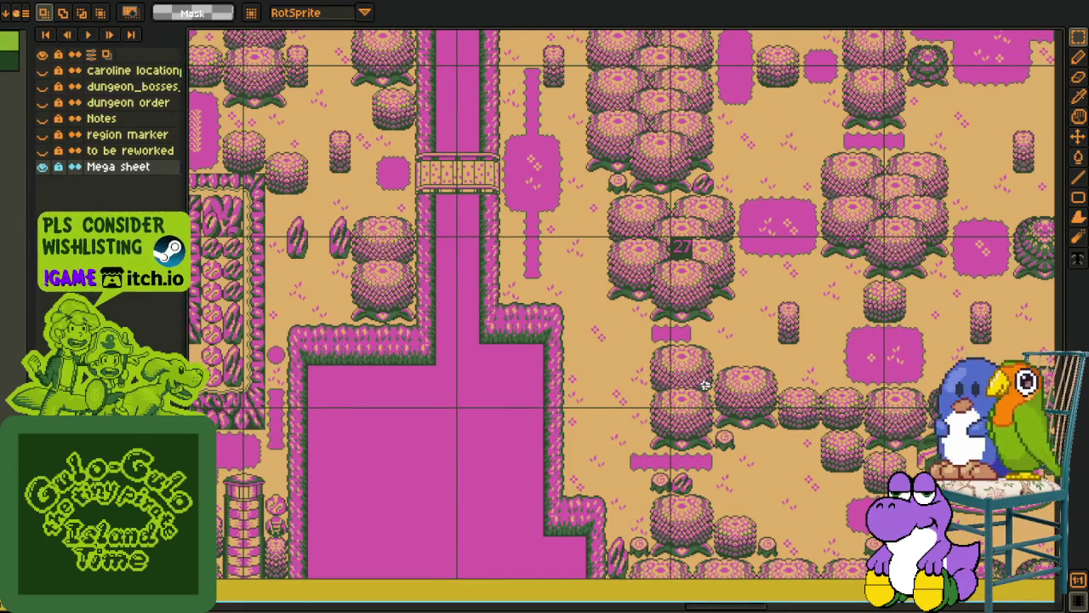
- Pan between the grey, yellow and orange maps on the Mega sheet
drag(617, 293, 715, 409)
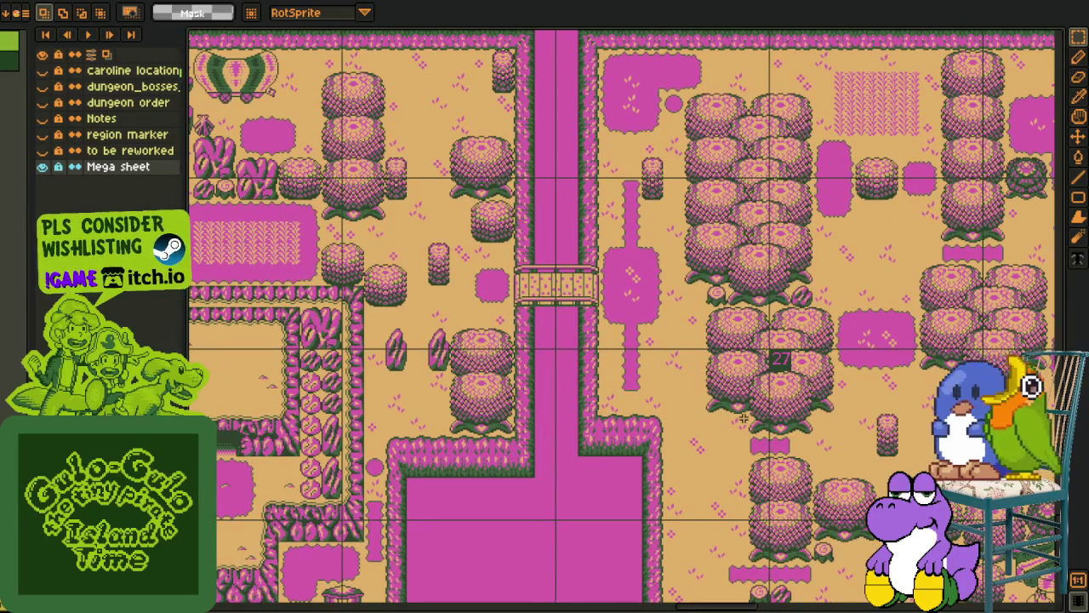
scroll(792, 396, down, 1)
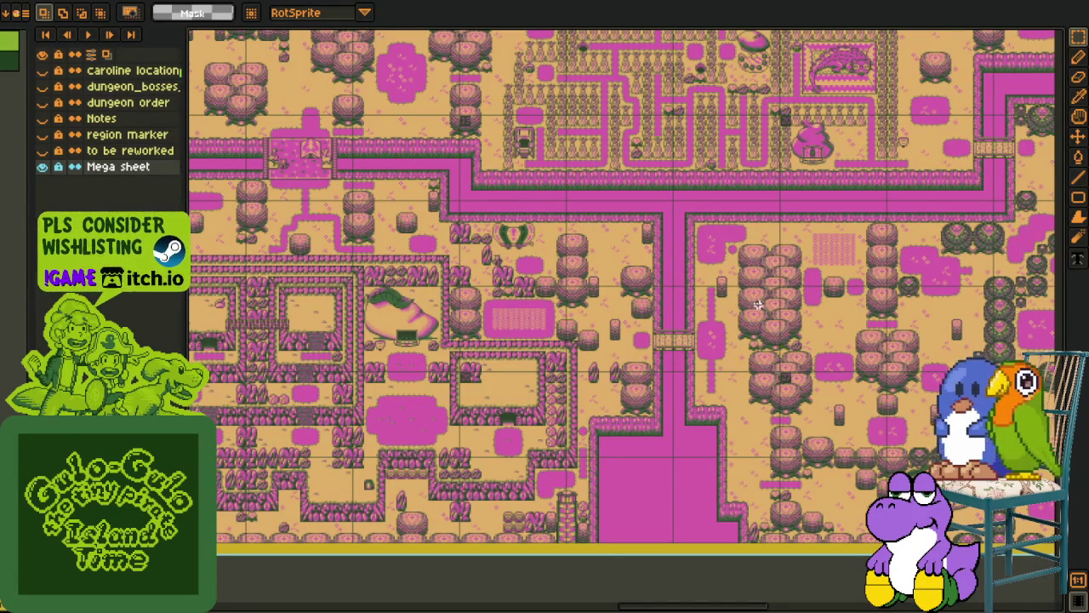
mouse_move(757, 304)
mouse_down()
mouse_move(679, 397)
mouse_move(681, 596)
mouse_up()
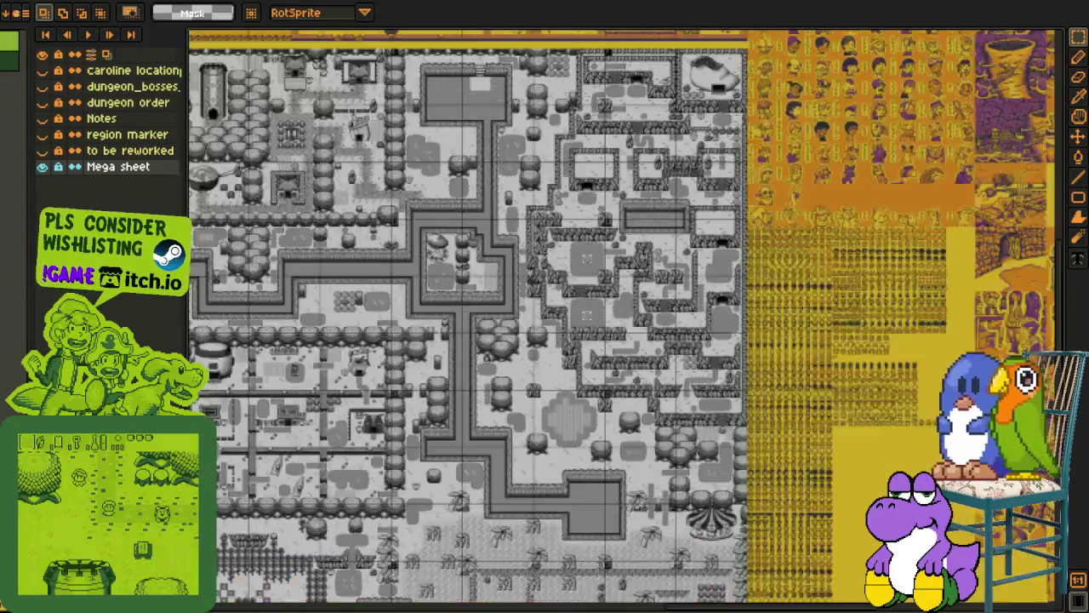
drag(638, 219, 648, 462)
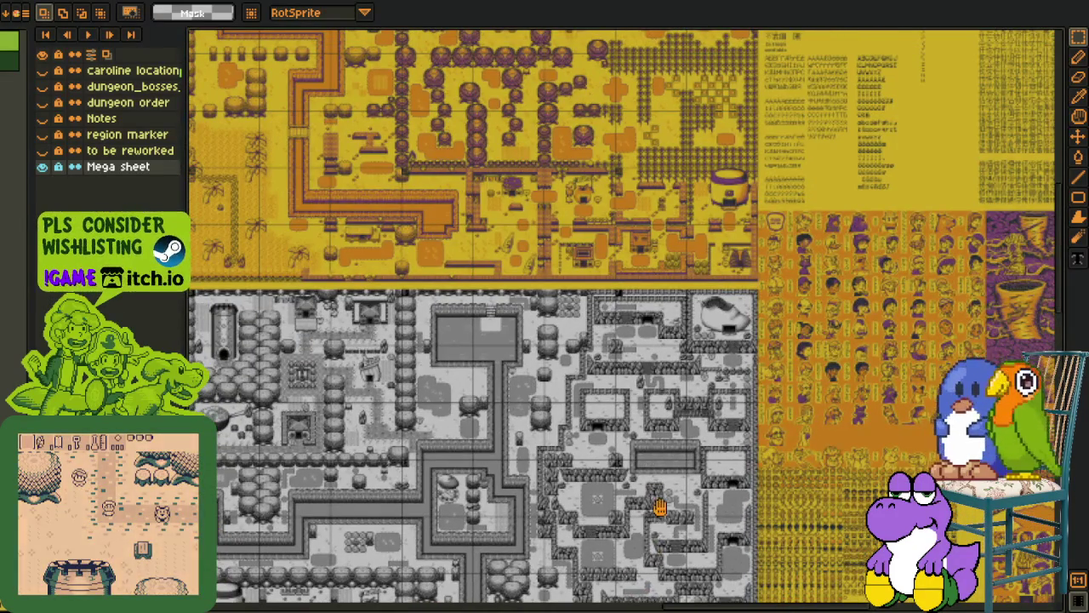
drag(660, 506, 682, 339)
drag(677, 519, 632, 270)
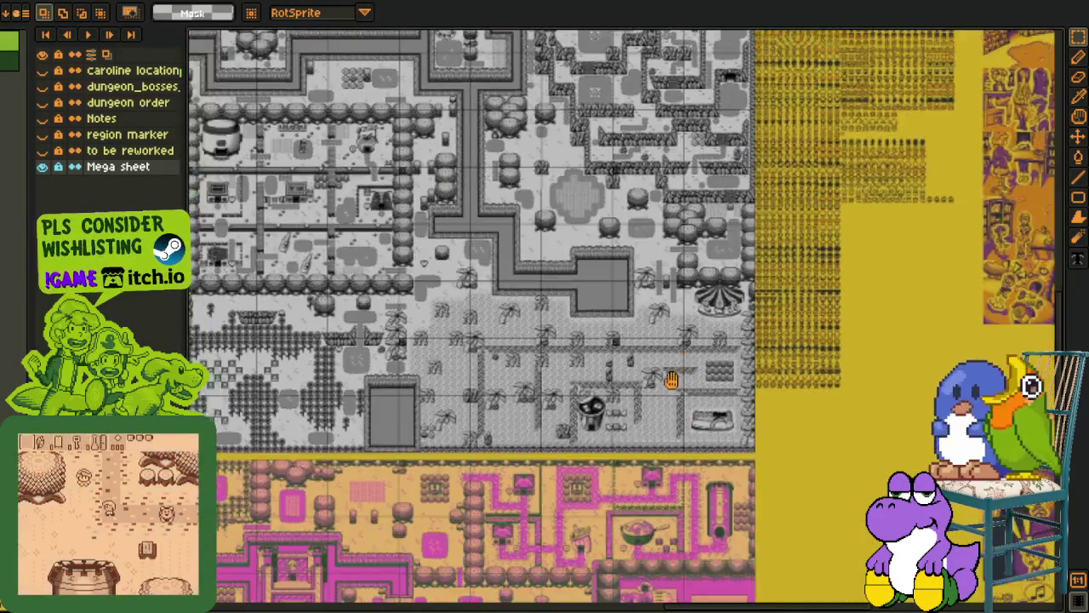
scroll(652, 462, down, 3)
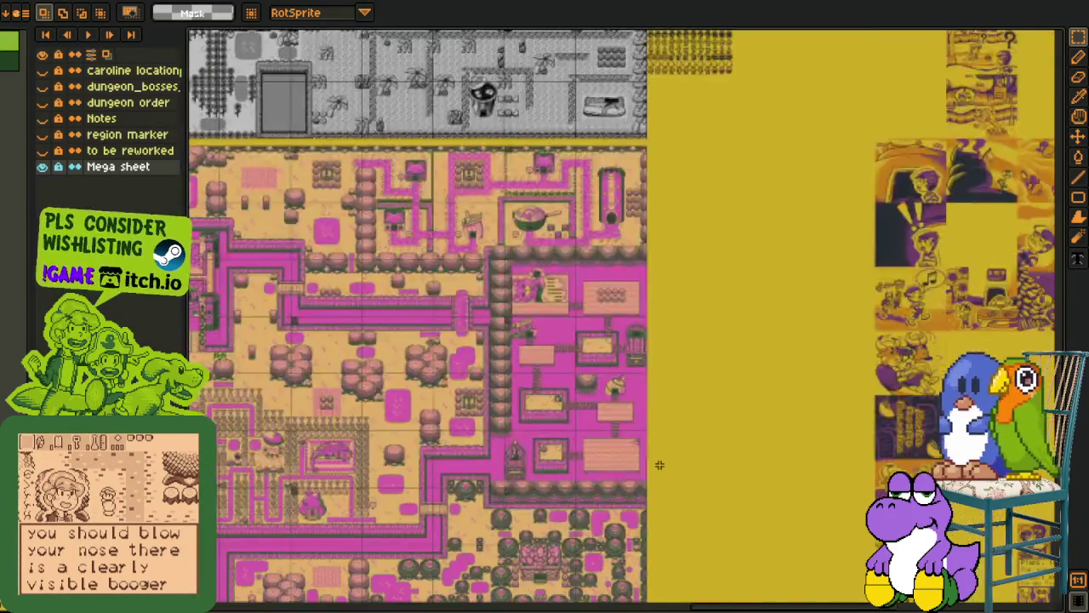
scroll(656, 476, up, 3)
scroll(578, 362, down, 2)
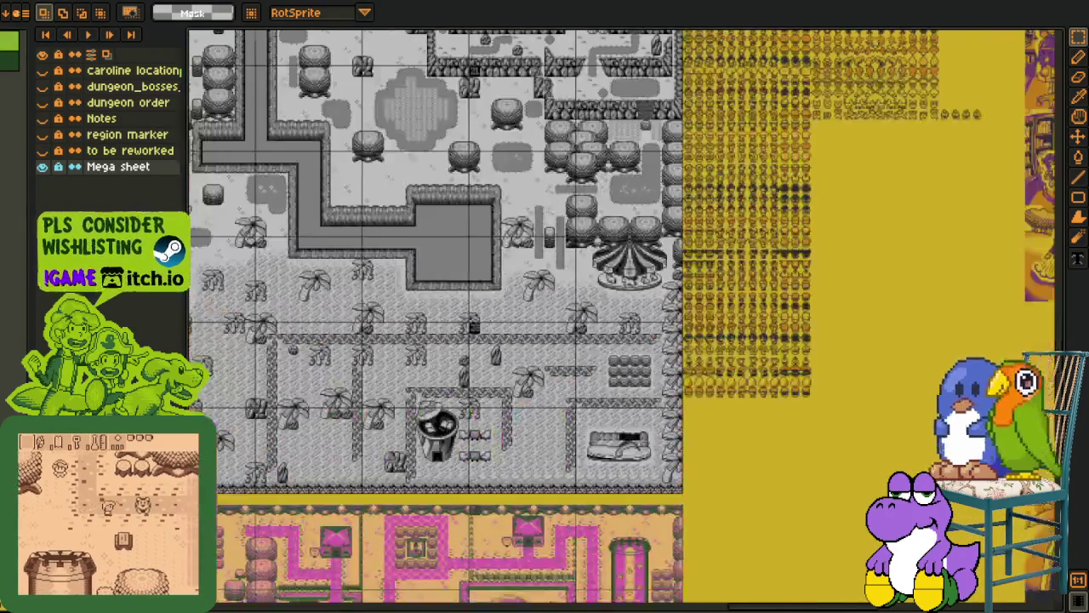
scroll(578, 362, down, 1)
scroll(578, 362, down, 1)
scroll(578, 362, down, 1)
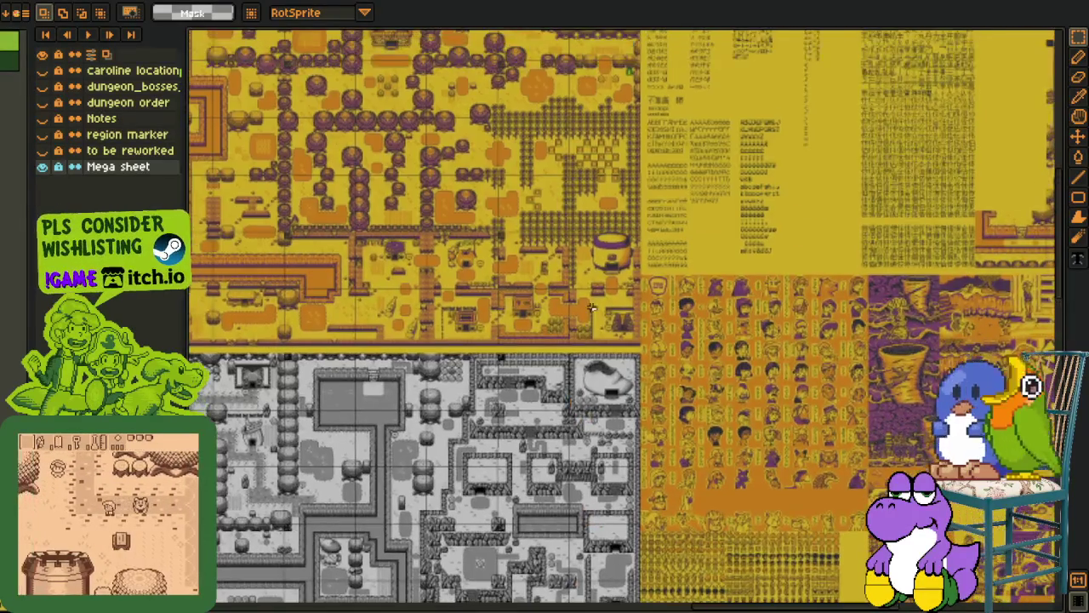
scroll(578, 361, up, 3)
- Marquee a block of character portraits, then zoom out over the sheet
drag(671, 184, 1060, 424)
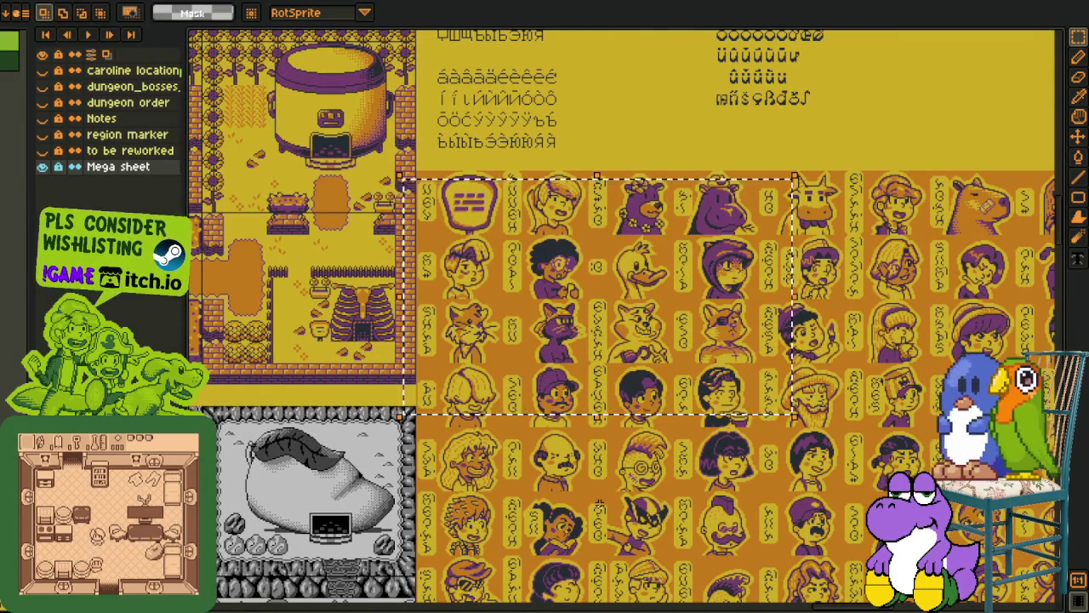
scroll(524, 484, down, 3)
scroll(524, 483, down, 3)
scroll(530, 467, down, 3)
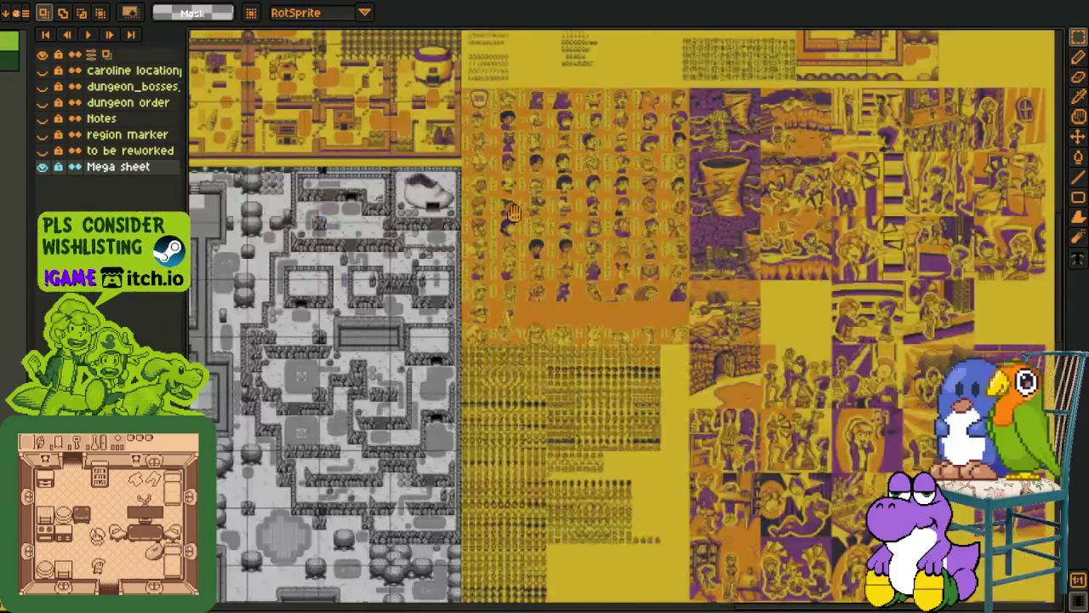
scroll(537, 450, down, 3)
scroll(541, 432, down, 3)
scroll(536, 411, up, 2)
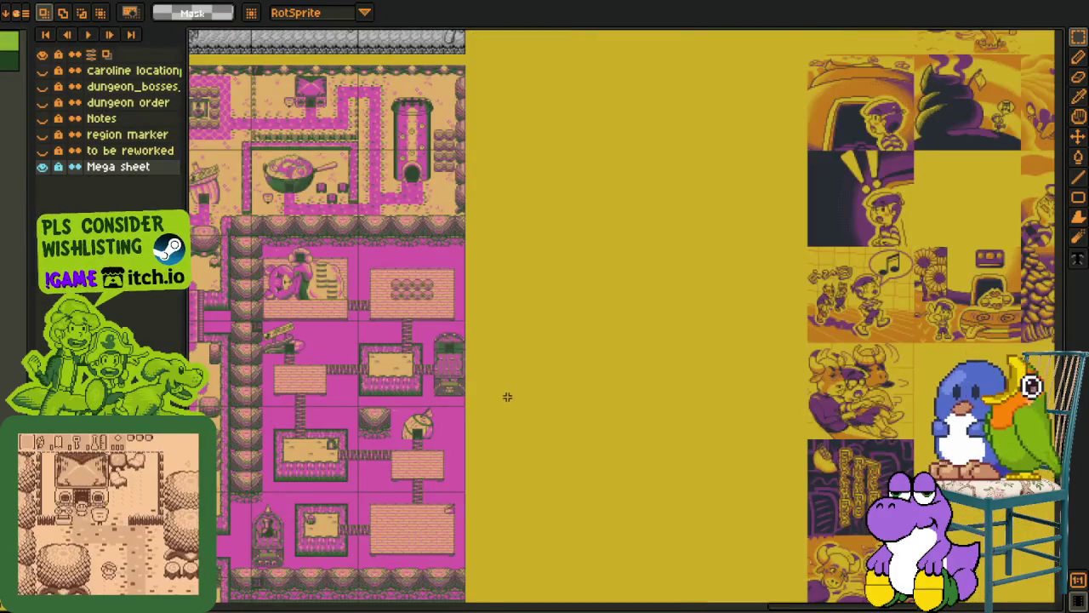
scroll(507, 396, up, 2)
- Marquee and deselect an empty area beside the pink rooms, then zoom back out
drag(436, 297, 877, 604)
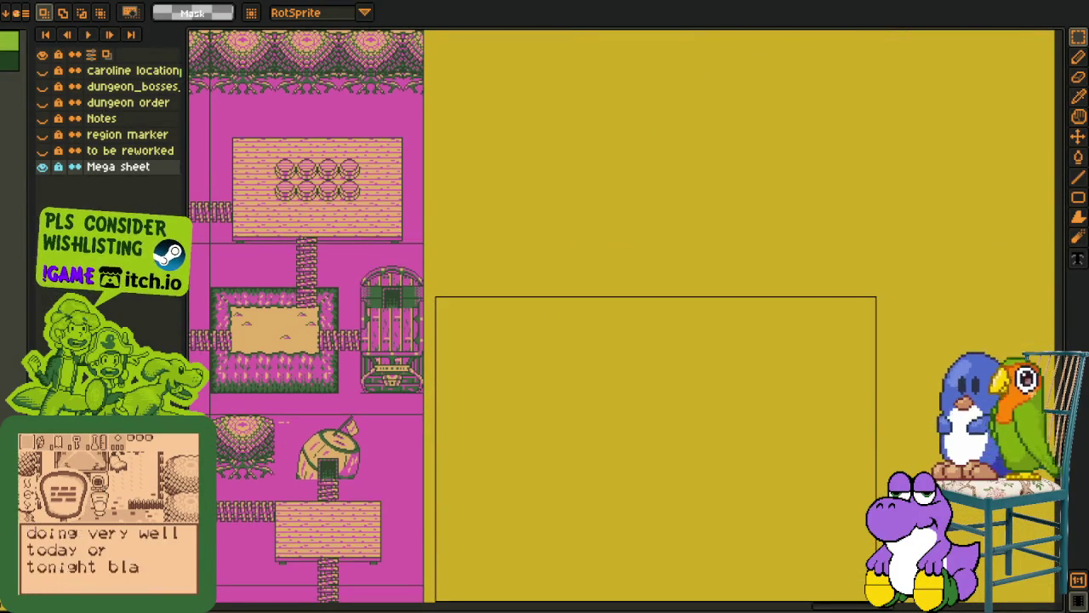
click(673, 174)
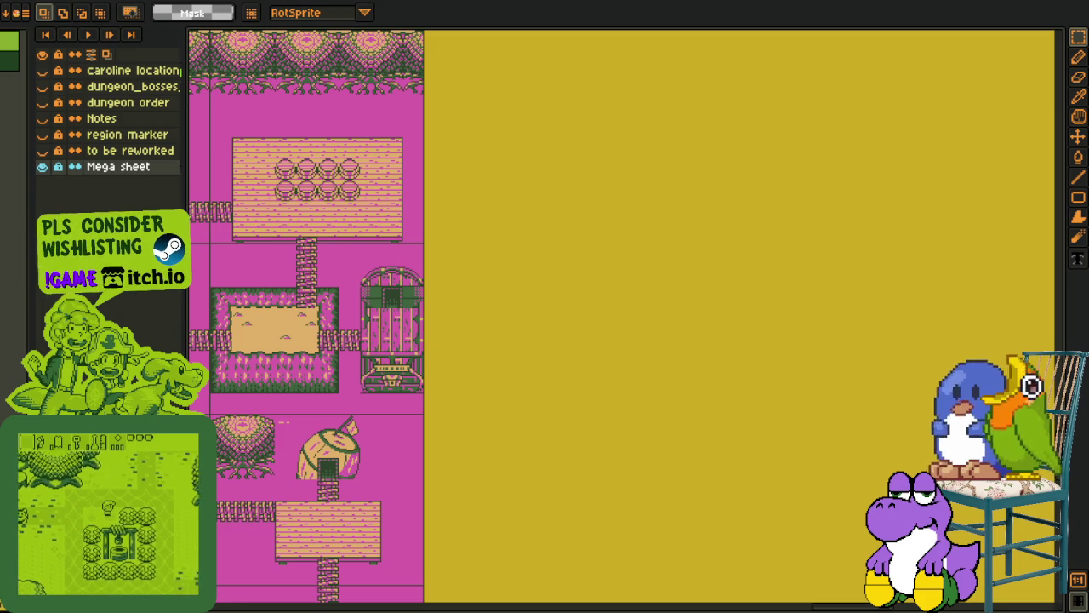
scroll(566, 470, down, 1)
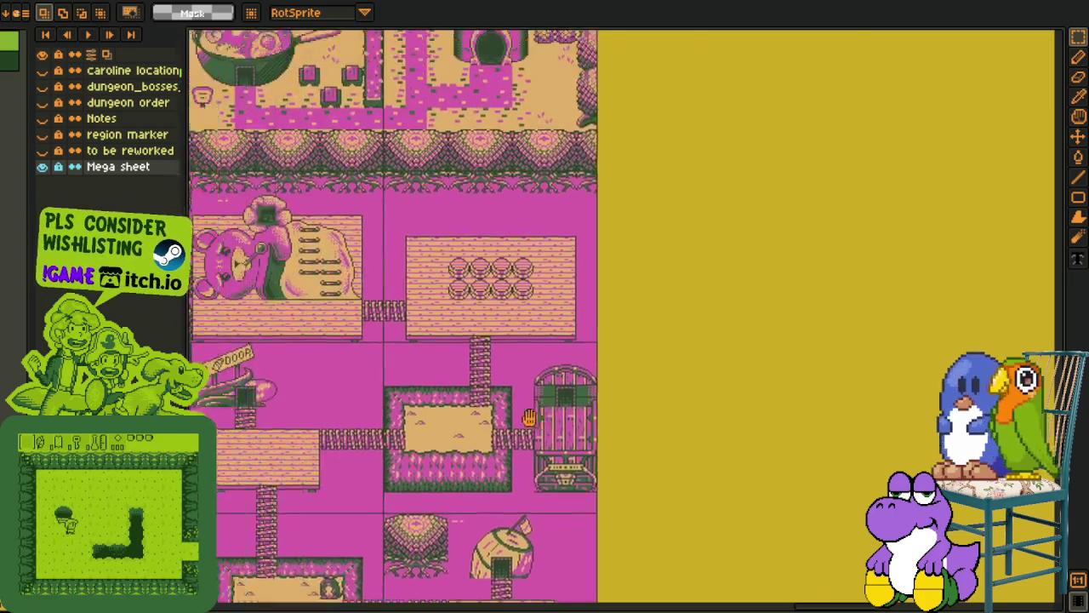
scroll(566, 471, down, 1)
scroll(566, 470, down, 1)
scroll(566, 470, down, 1)
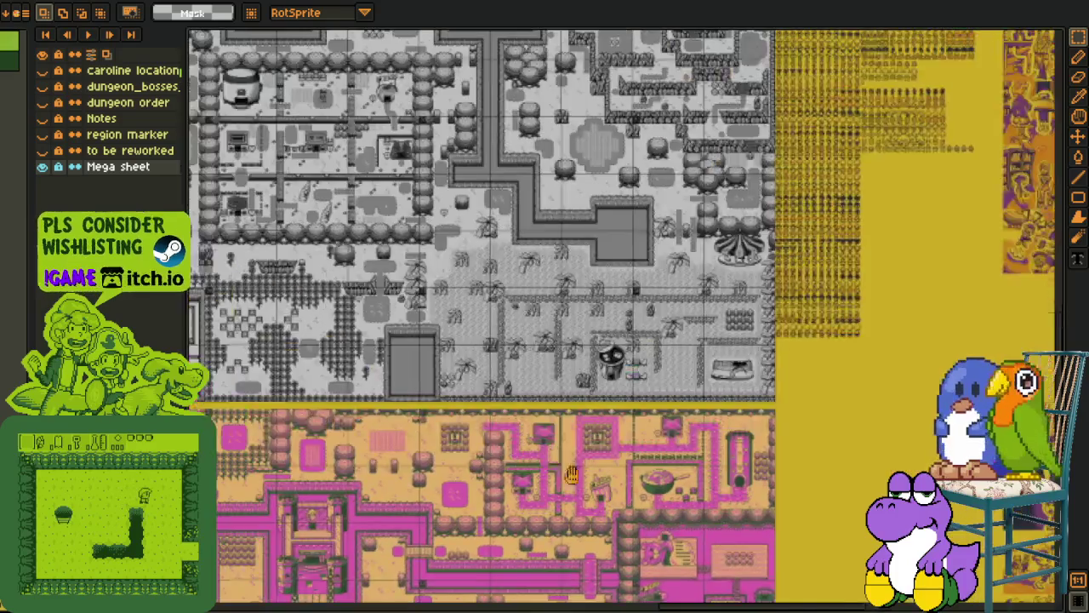
- Pan back to the grey overworld map and look across its town area
drag(250, 199, 396, 334)
scroll(393, 334, up, 1)
scroll(381, 337, down, 1)
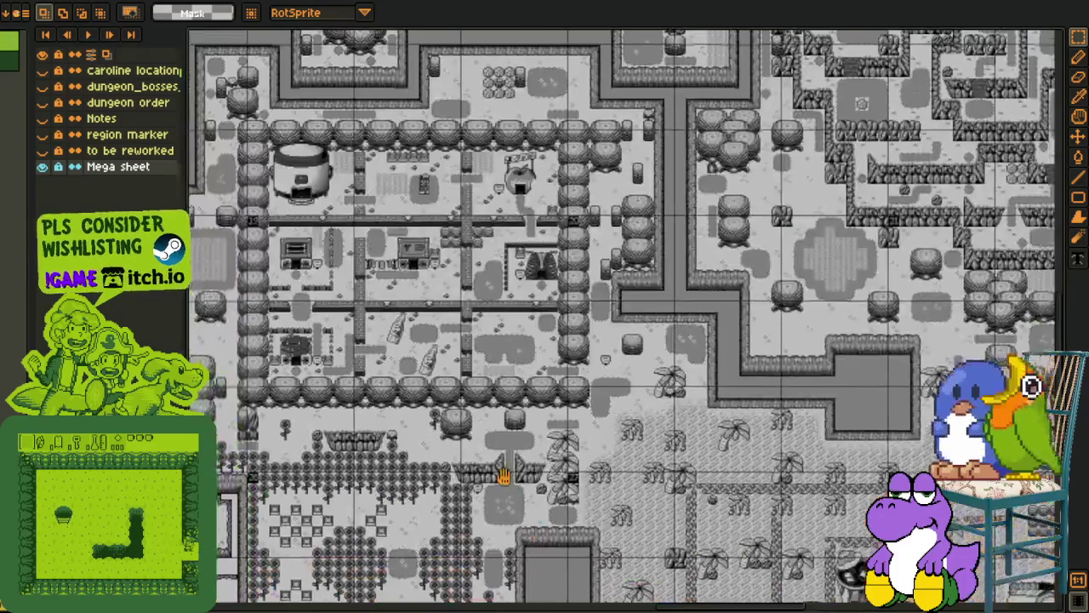
drag(499, 476, 426, 454)
scroll(711, 406, up, 1)
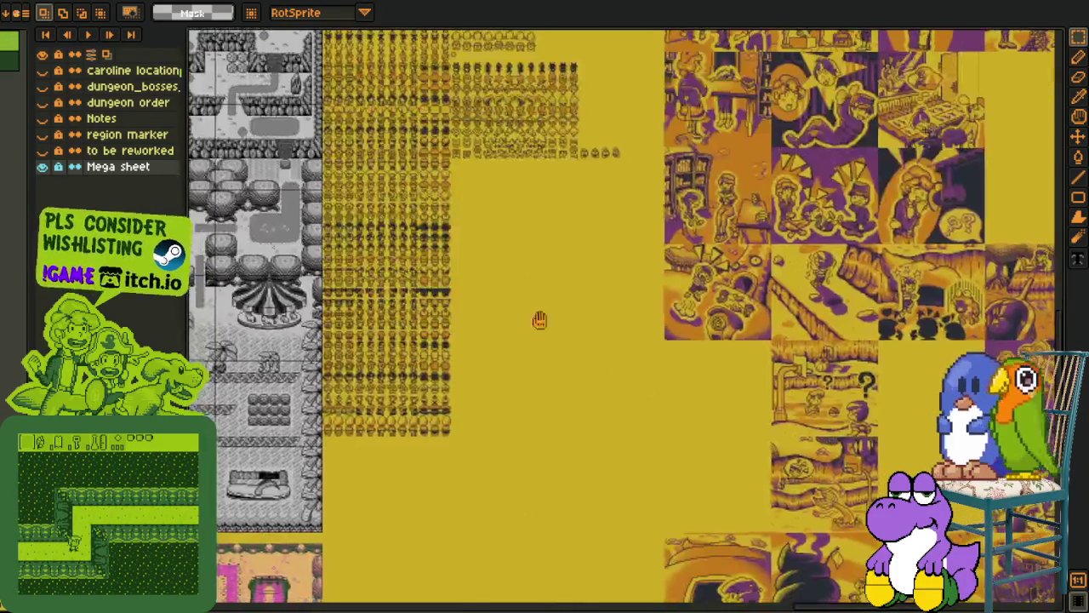
- Move over to the purple-and-yellow cutscene illustrations and outline the empty panel space among them
drag(711, 406, 264, 224)
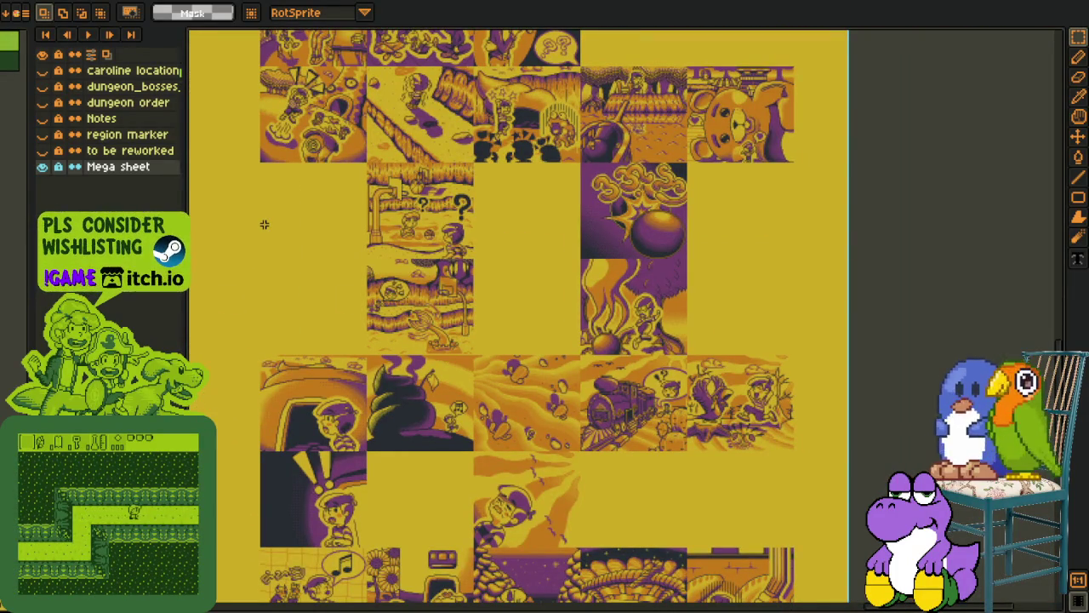
mouse_move(499, 594)
mouse_down()
mouse_move(533, 472)
mouse_move(531, 303)
mouse_up()
scroll(428, 286, up, 1)
scroll(386, 295, up, 3)
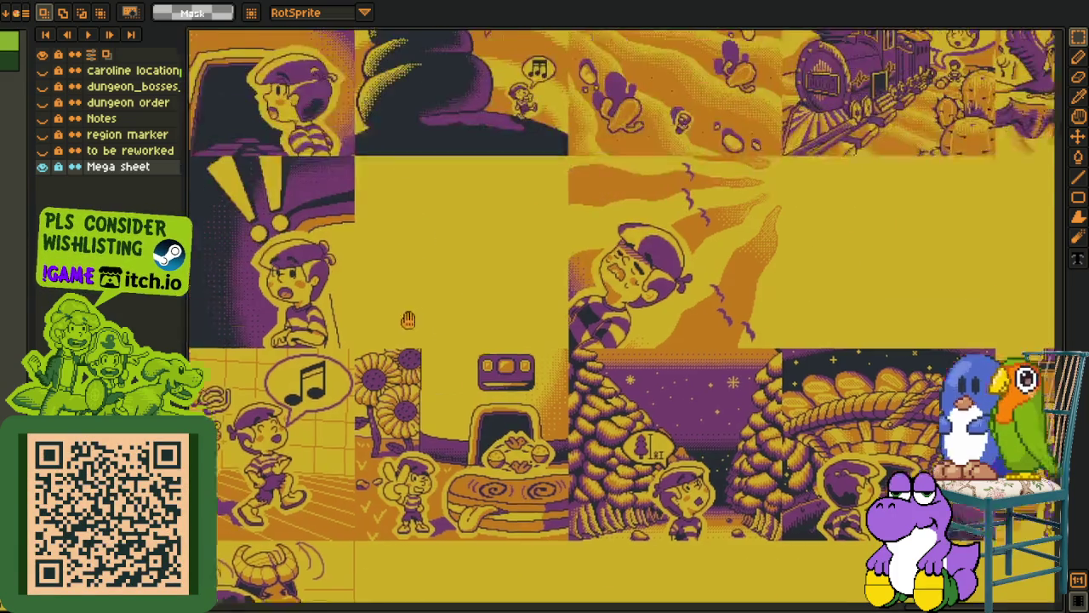
scroll(386, 295, up, 2)
scroll(386, 295, up, 2)
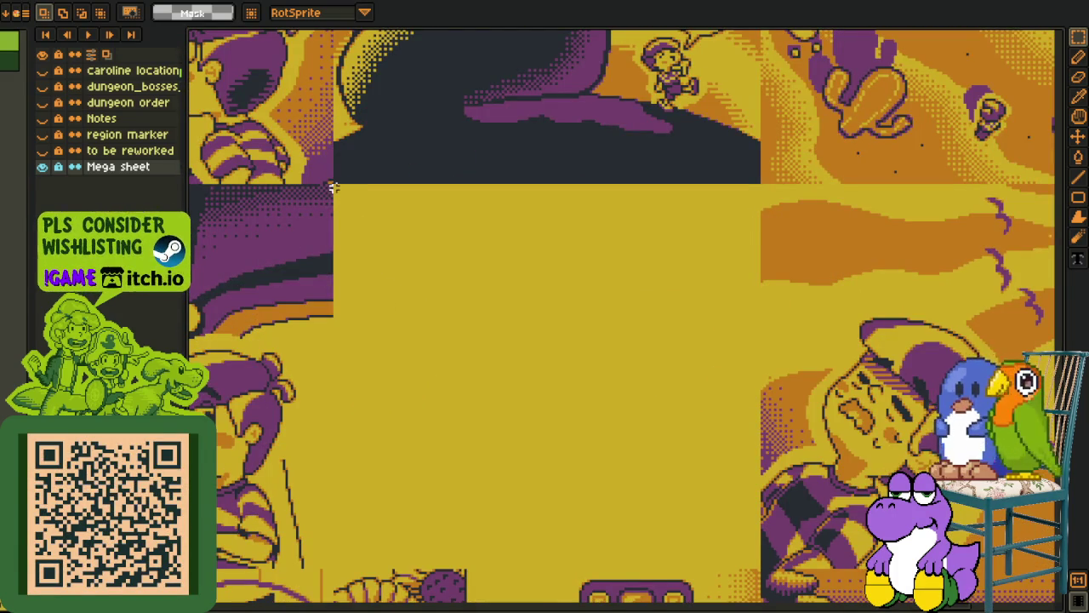
drag(335, 185, 757, 566)
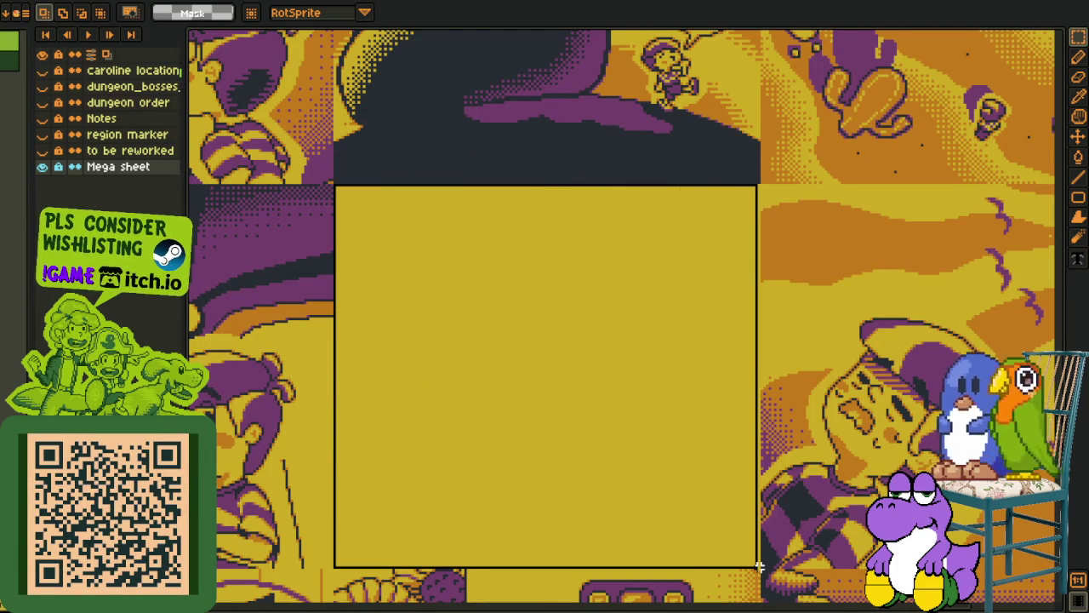
drag(757, 566, 760, 569)
scroll(823, 520, down, 2)
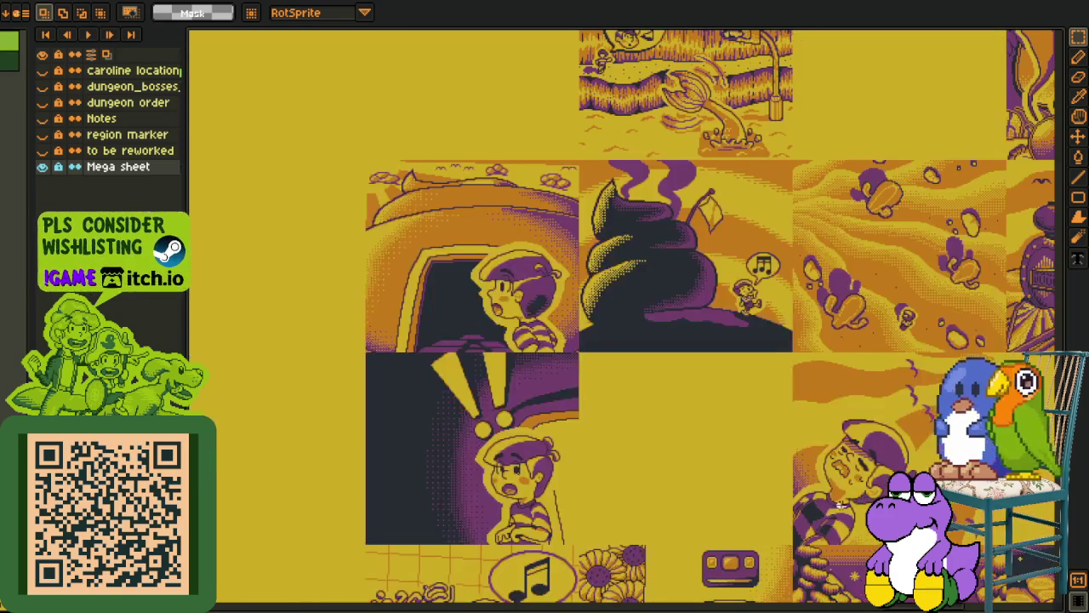
- Pan left to the grey dungeon tile map and portrait sheets
drag(568, 286, 622, 438)
scroll(623, 437, left, 3)
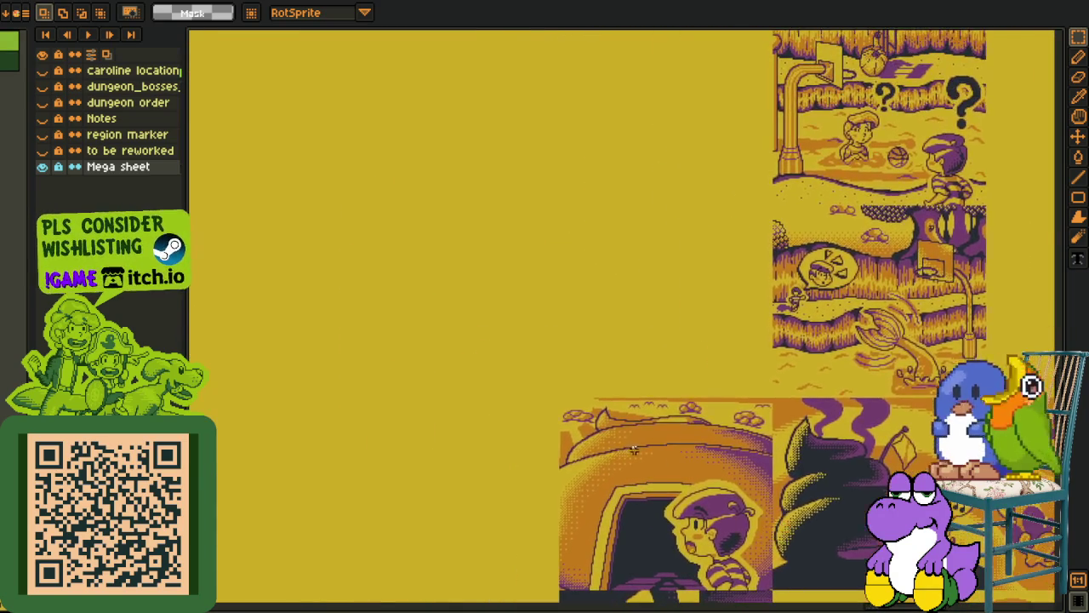
scroll(553, 383, left, 5)
scroll(491, 352, left, 5)
scroll(525, 338, left, 5)
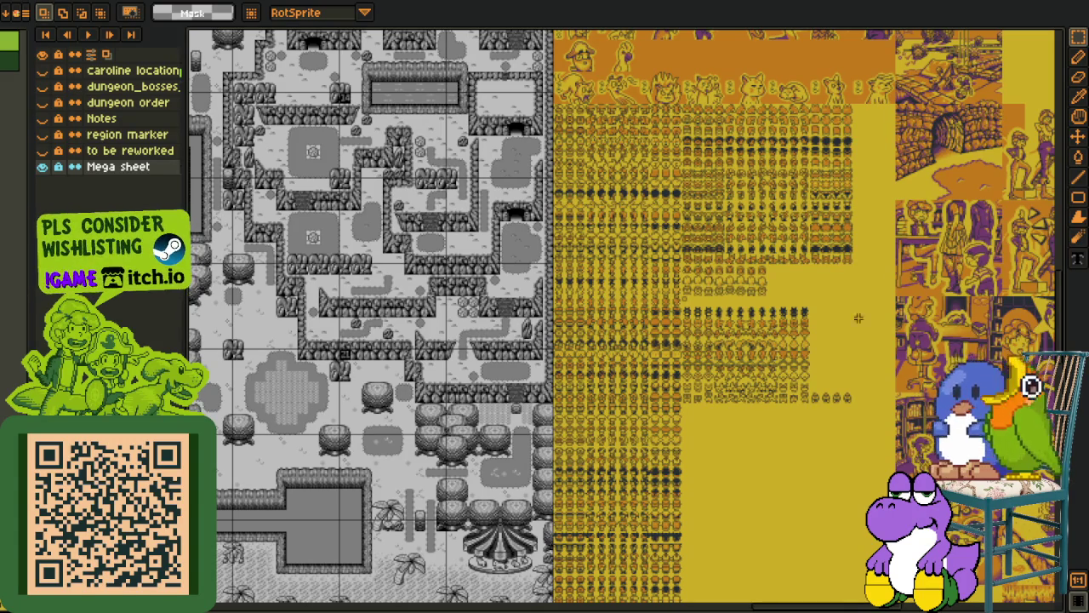
- Zoom out from the tile map and center the dark speech-bubble and flame panel
scroll(858, 317, up, 2)
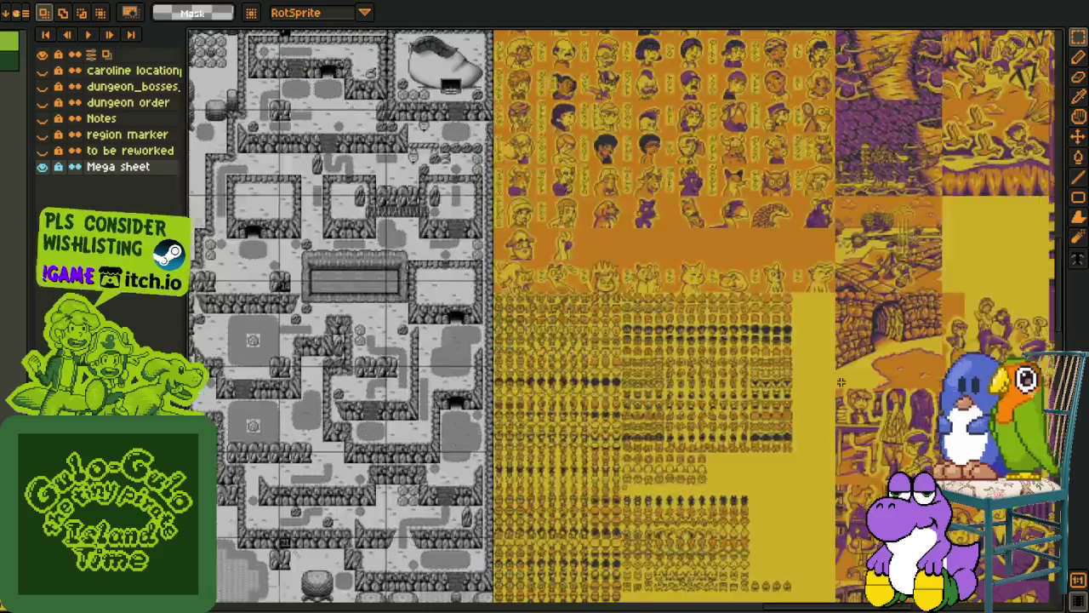
scroll(841, 381, down, 3)
scroll(841, 381, down, 3)
scroll(766, 426, down, 3)
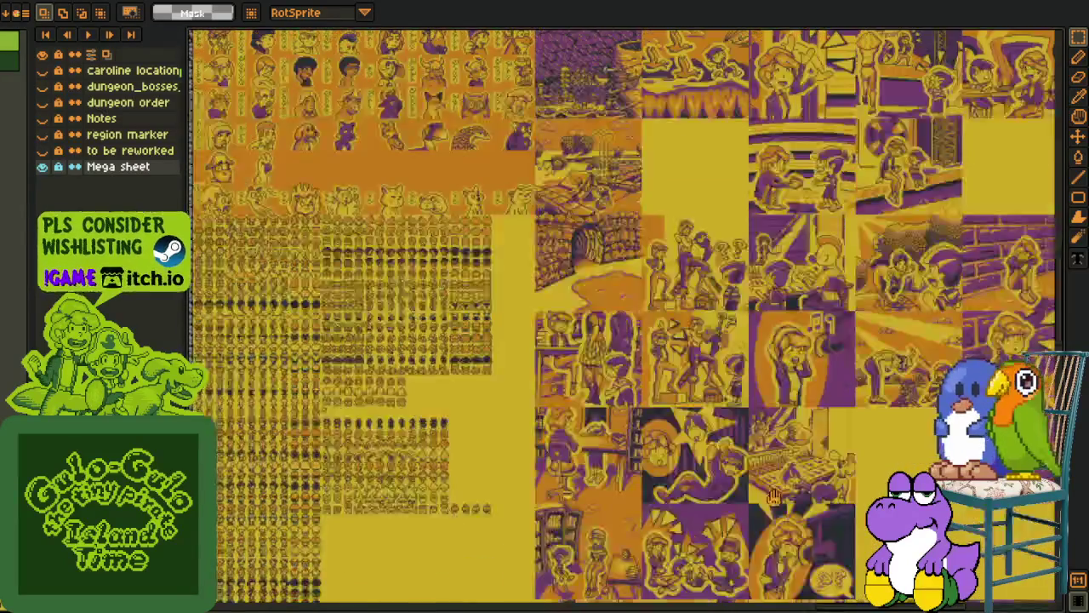
scroll(715, 471, down, 3)
scroll(715, 471, down, 3)
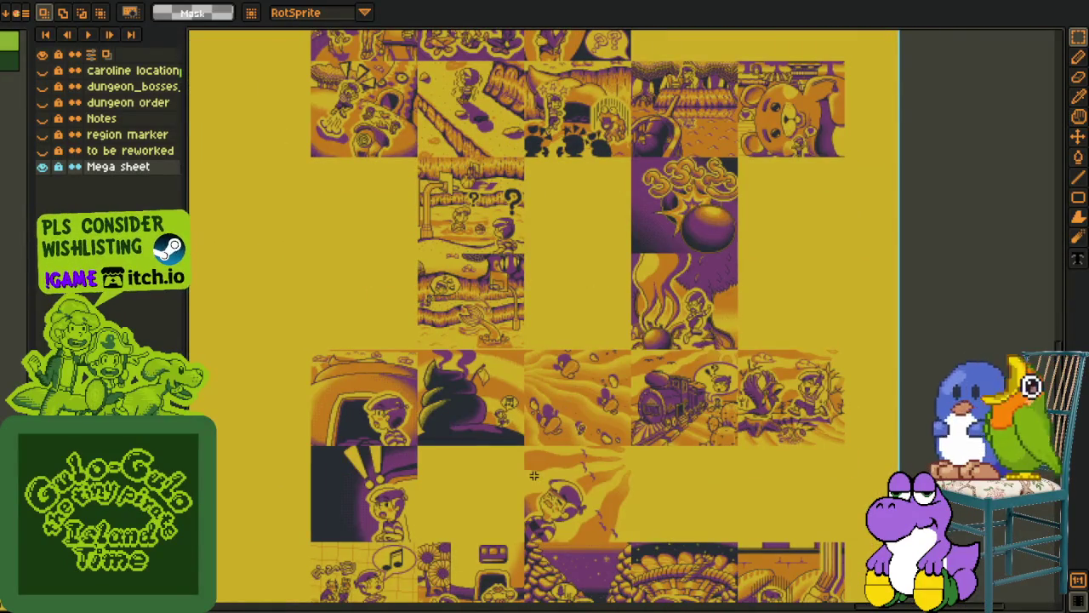
scroll(533, 475, down, 3)
scroll(562, 498, down, 3)
scroll(532, 531, up, 3)
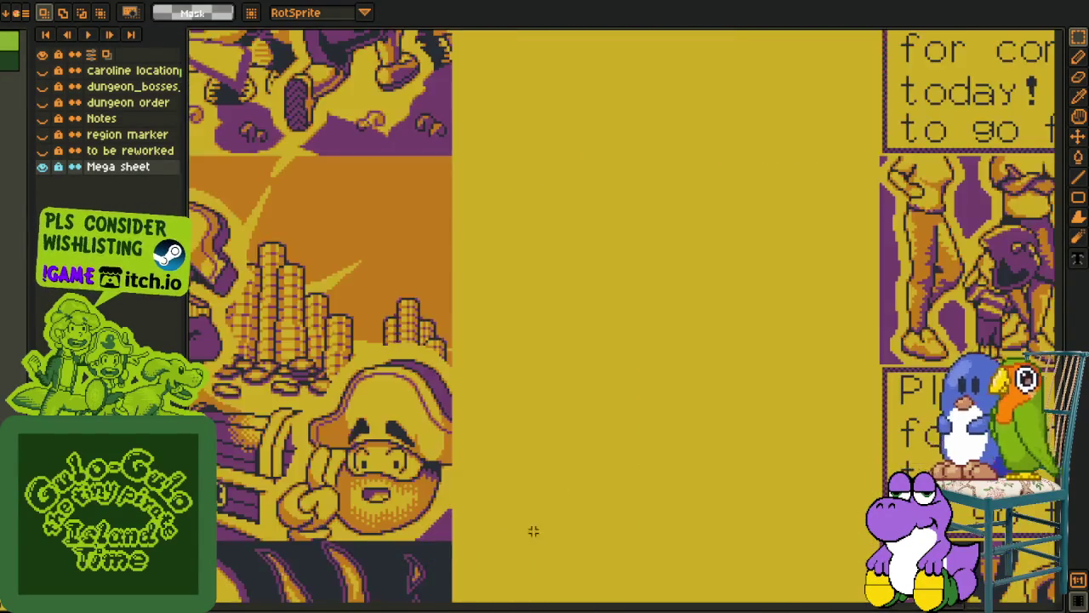
mouse_move(534, 531)
mouse_down()
mouse_move(796, 322)
mouse_move(445, 394)
mouse_up()
- Pan to the 'Plank, thank you' dialog panel with more cutscene panels around it
drag(1022, 221, 587, 375)
drag(768, 365, 538, 526)
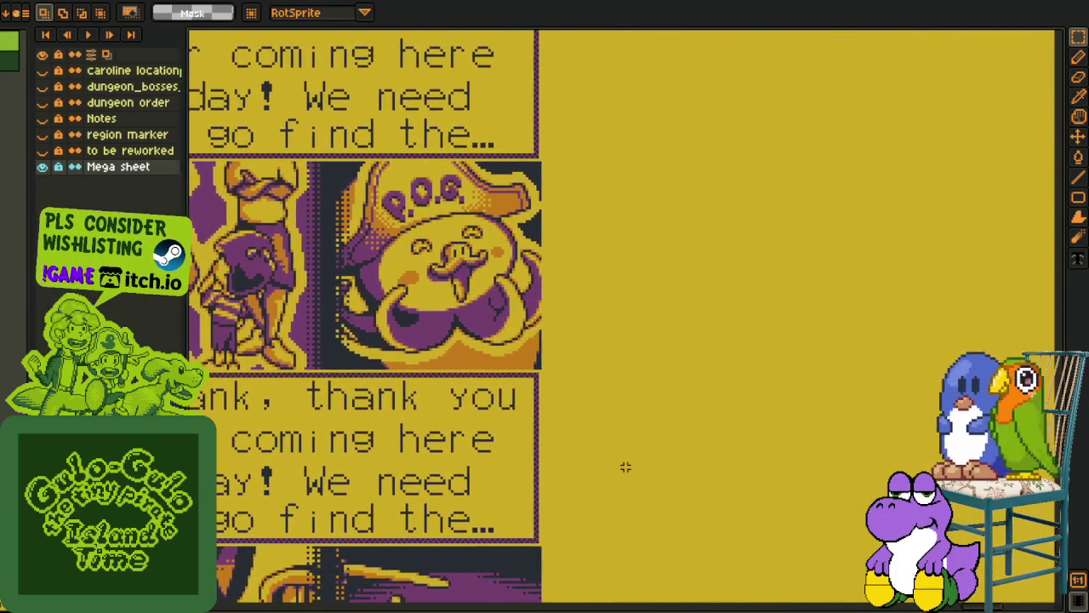
scroll(626, 466, down, 2)
drag(584, 491, 657, 472)
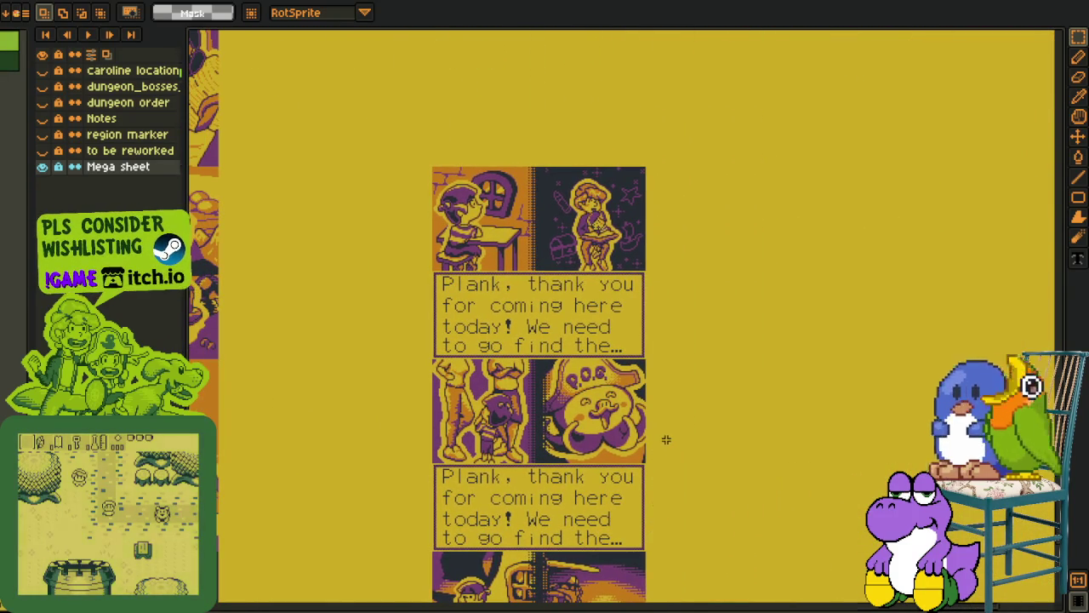
scroll(662, 443, down, 2)
drag(528, 423, 659, 423)
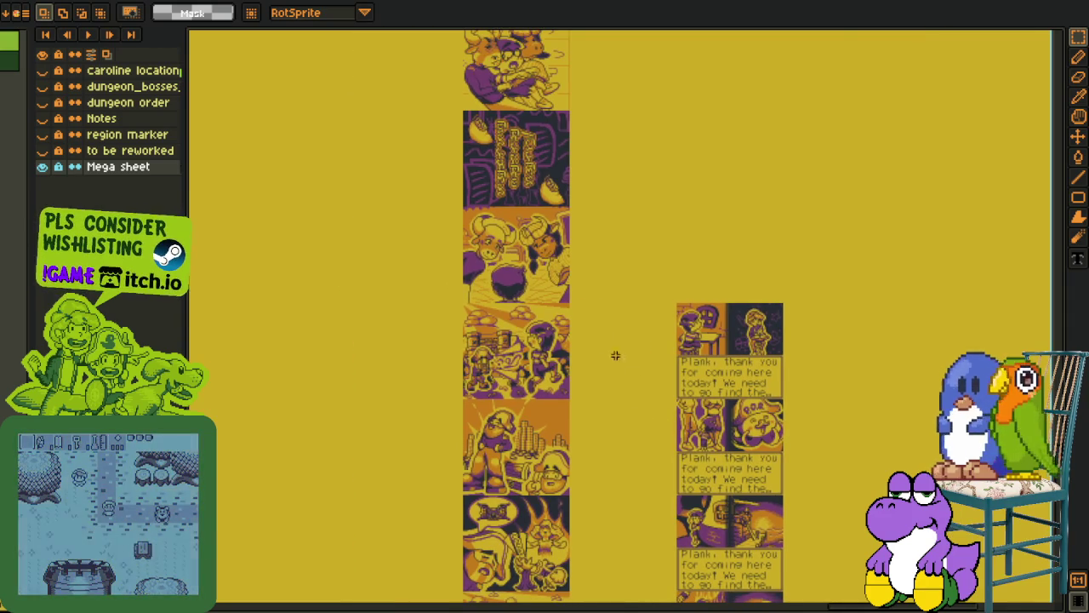
drag(615, 355, 683, 542)
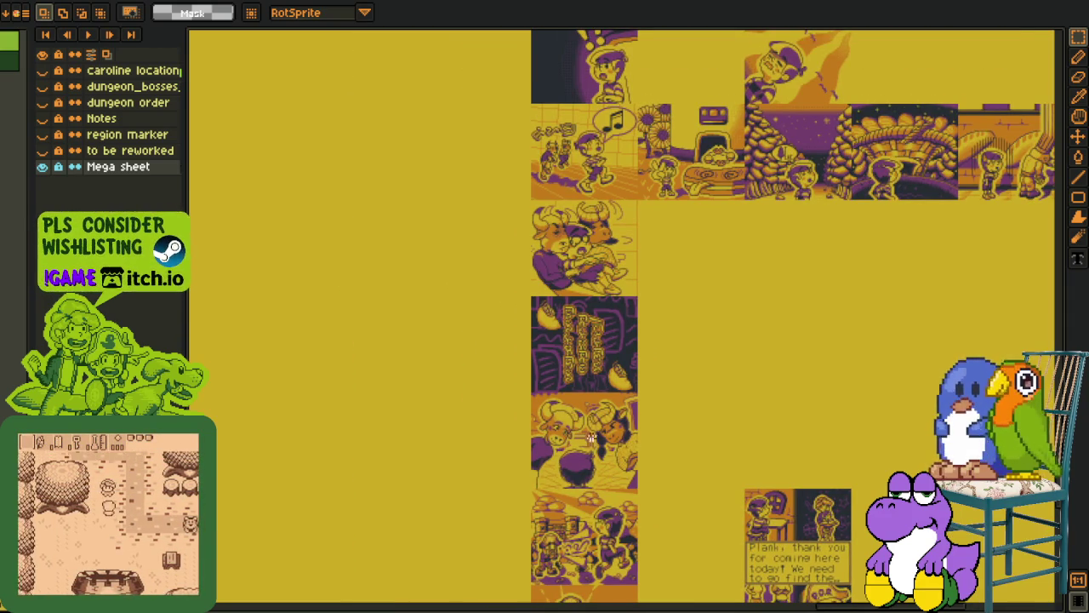
drag(613, 474, 614, 398)
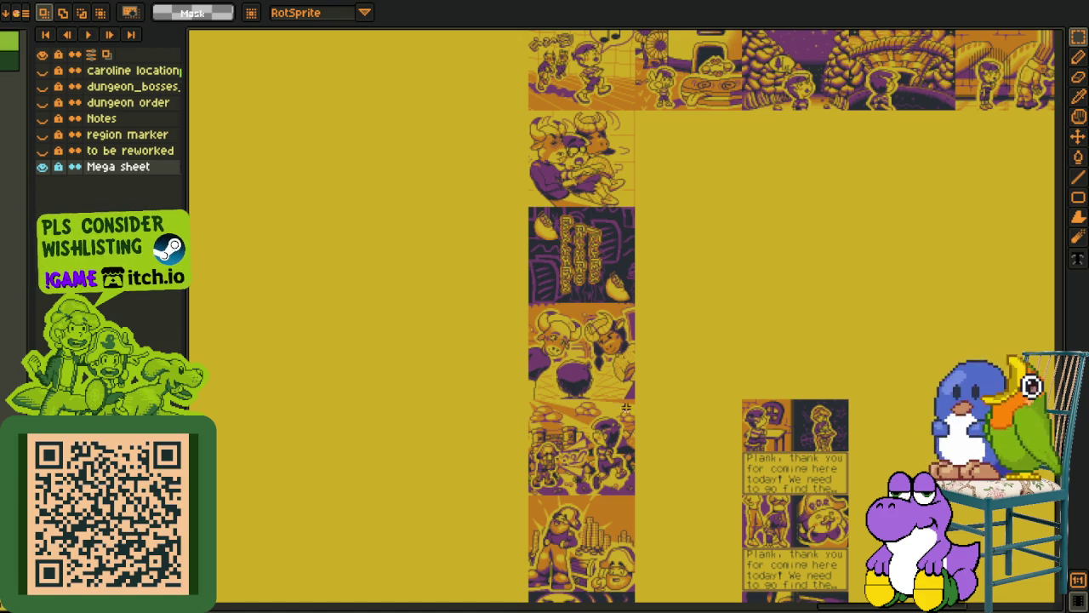
- Zoom in on the 'Plank, thank you' dialog panel column and nudge it to center
scroll(595, 324, down, 5)
scroll(605, 335, up, 1)
scroll(639, 332, up, 1)
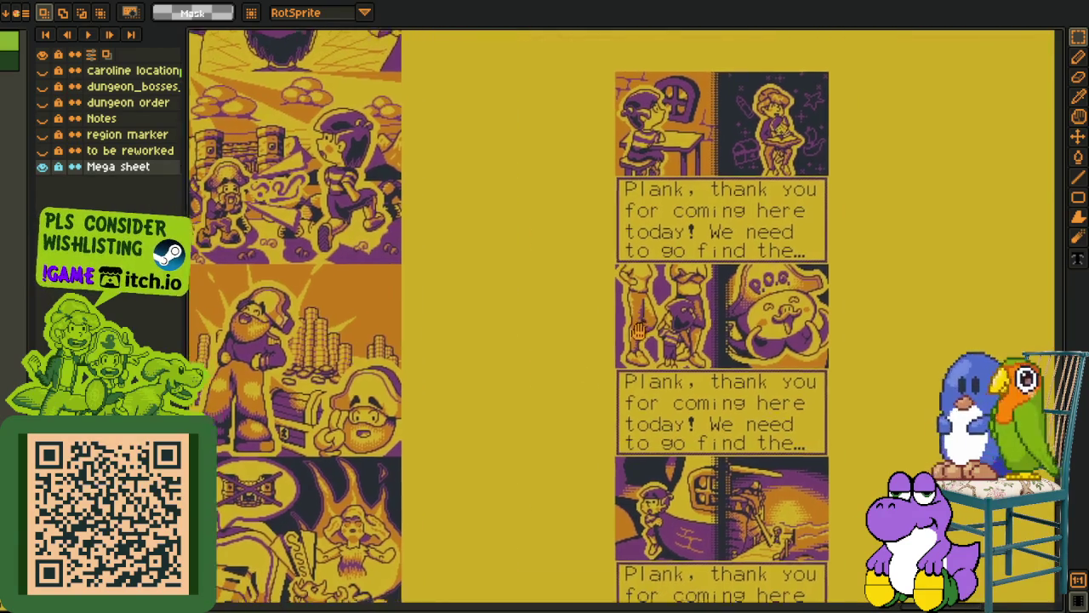
drag(638, 332, 615, 352)
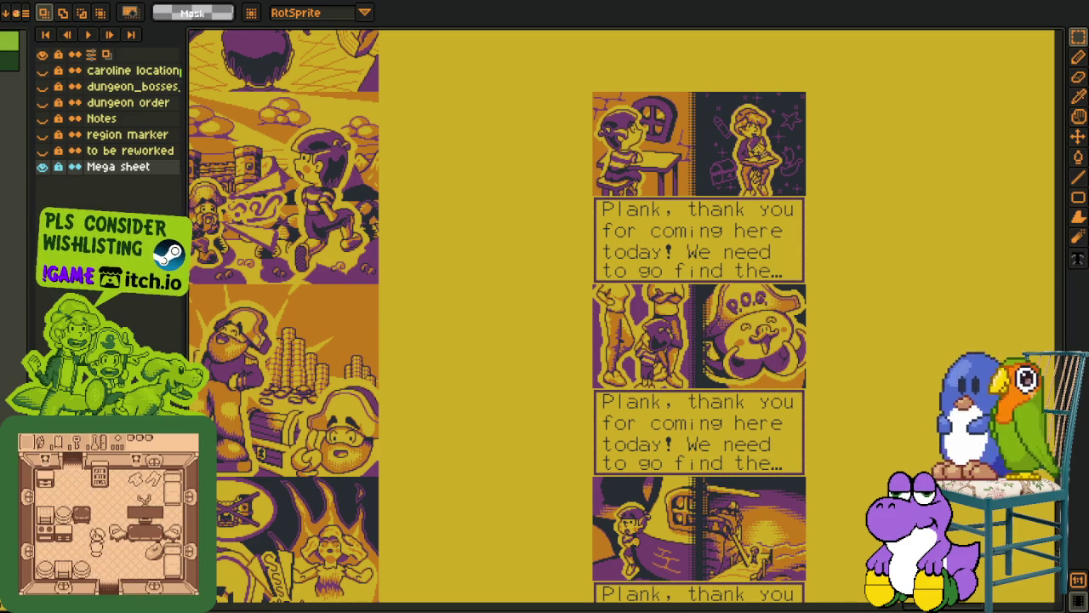
drag(449, 432, 480, 319)
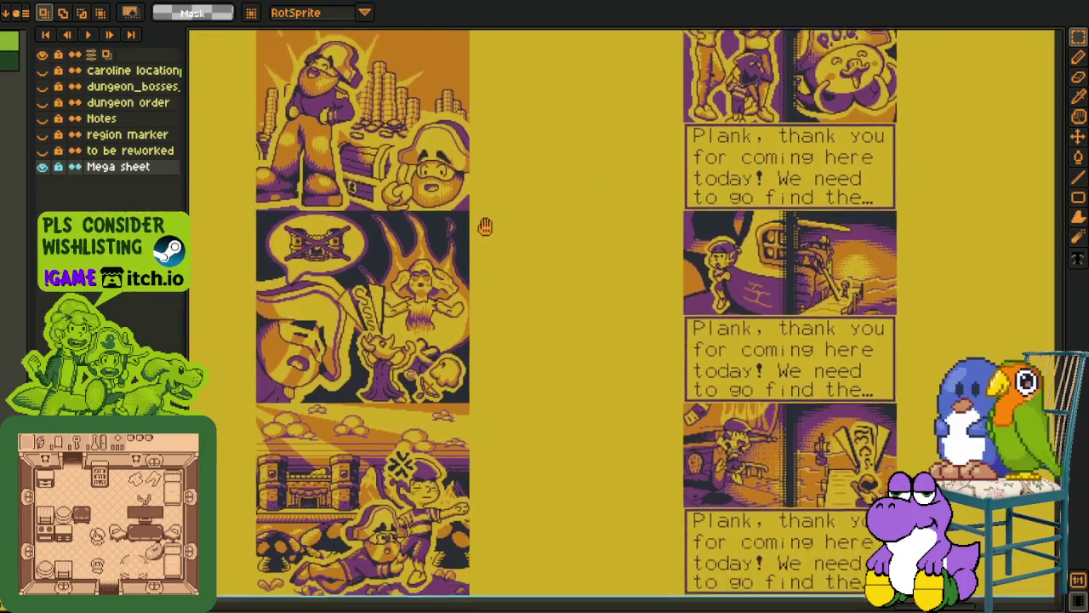
scroll(479, 319, down, 2)
scroll(486, 309, down, 3)
scroll(523, 344, up, 1)
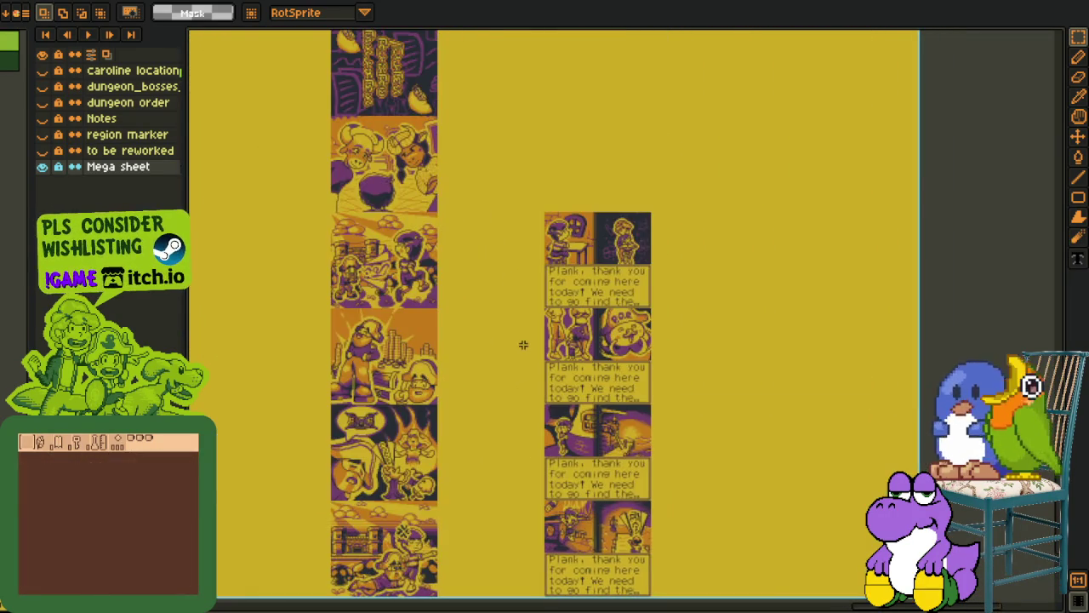
scroll(494, 294, up, 2)
scroll(494, 272, down, 2)
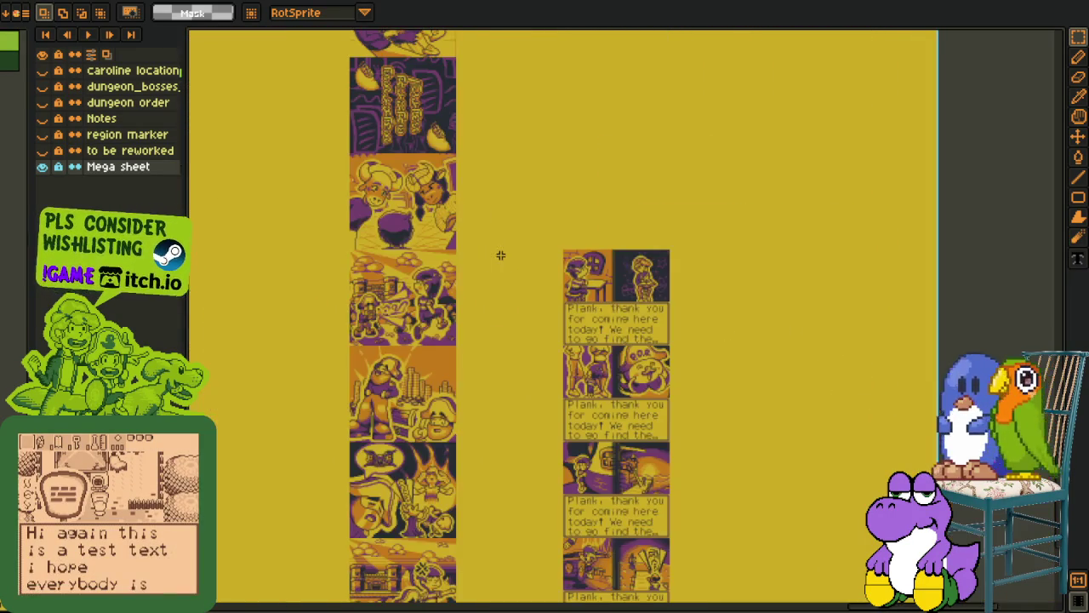
drag(494, 279, 435, 471)
scroll(461, 515, down, 3)
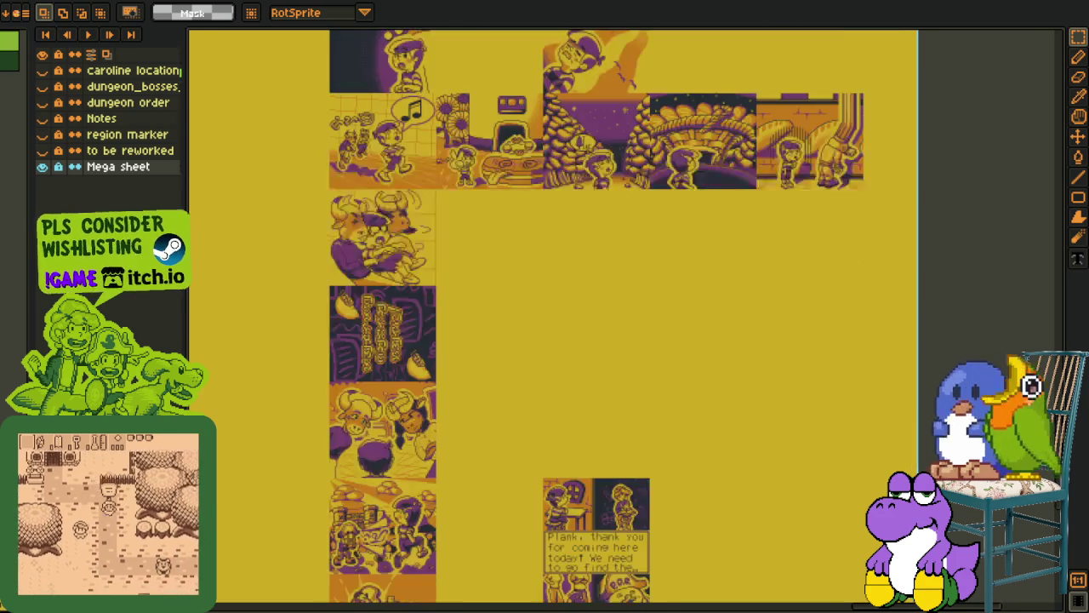
scroll(451, 486, down, 2)
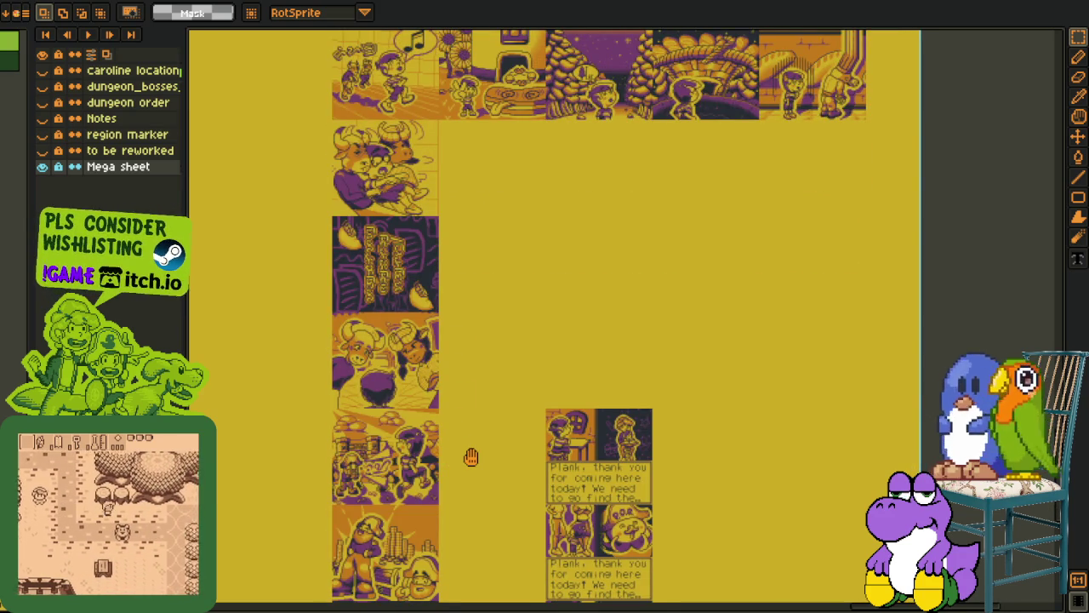
scroll(469, 445, down, 1)
scroll(489, 379, down, 2)
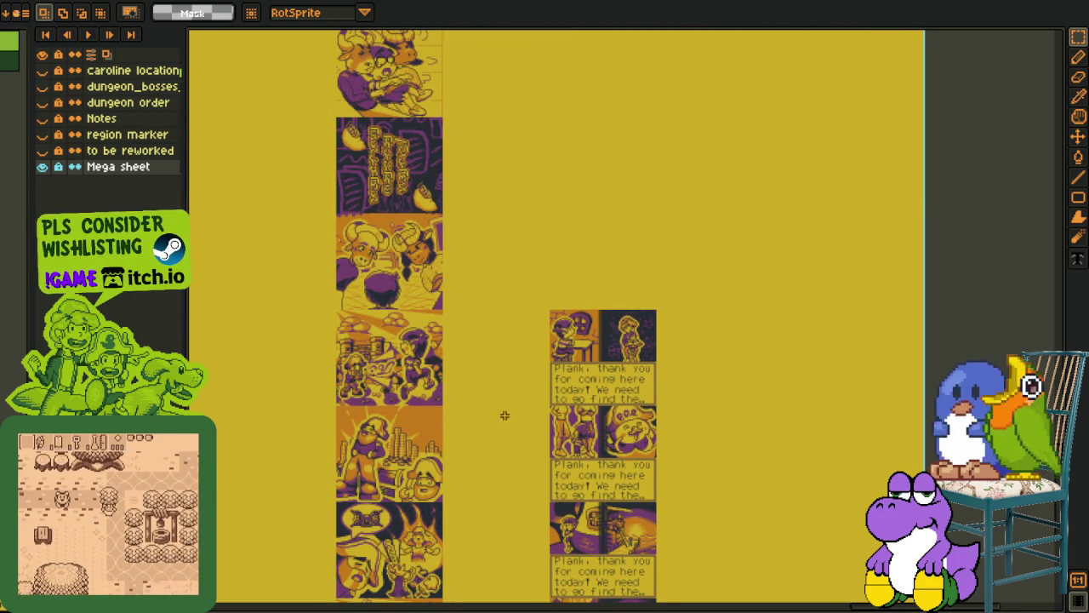
scroll(564, 399, down, 4)
scroll(626, 340, up, 2)
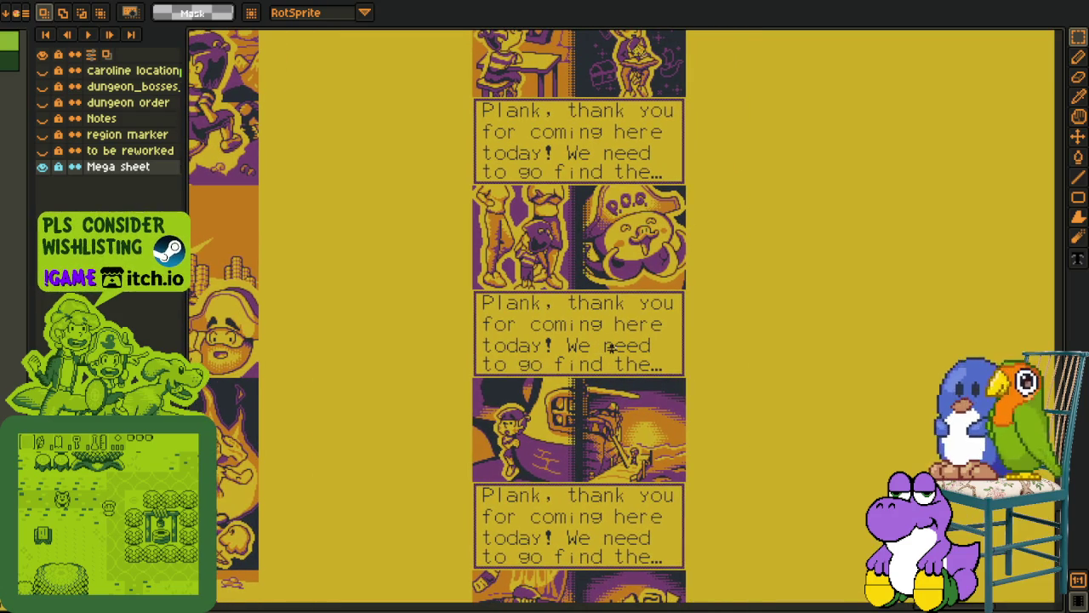
scroll(496, 300, down, 2)
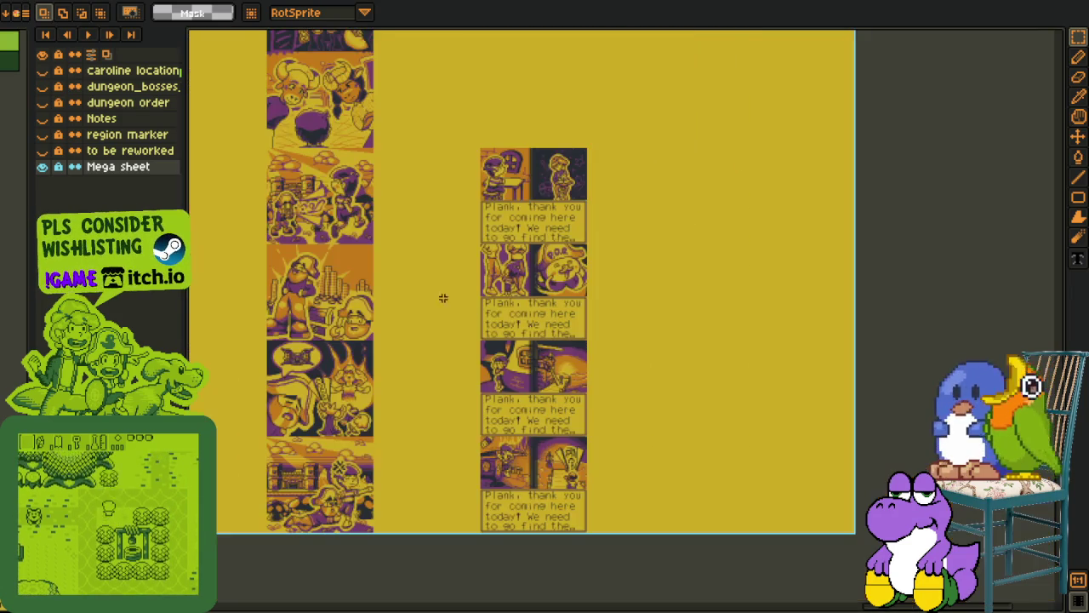
scroll(494, 348, up, 4)
mouse_move(503, 362)
mouse_down()
mouse_move(319, 364)
mouse_move(634, 432)
mouse_up()
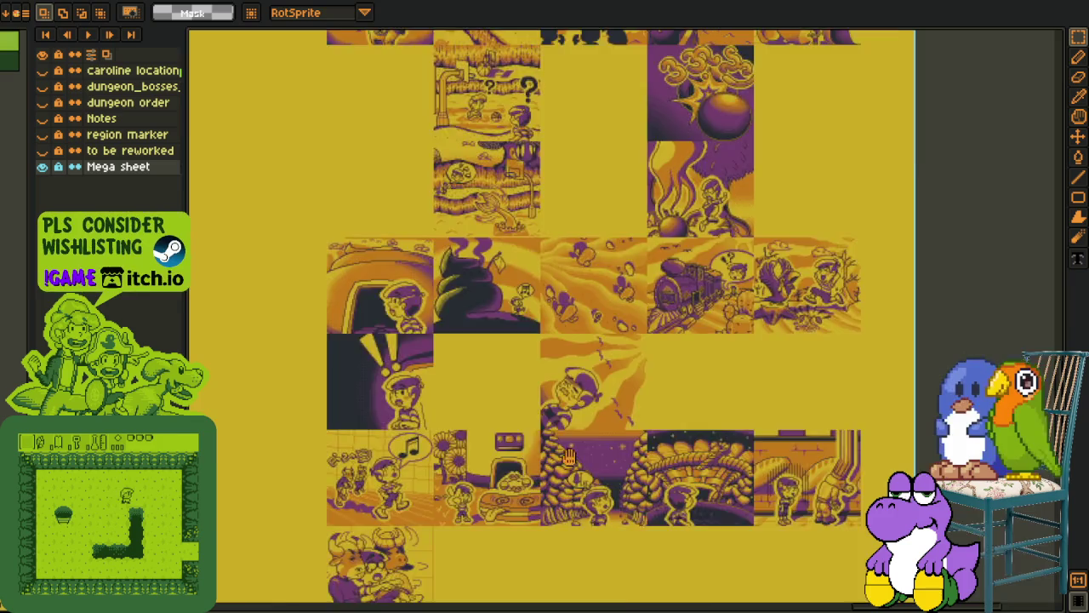
scroll(634, 432, down, 5)
scroll(634, 432, right, 3)
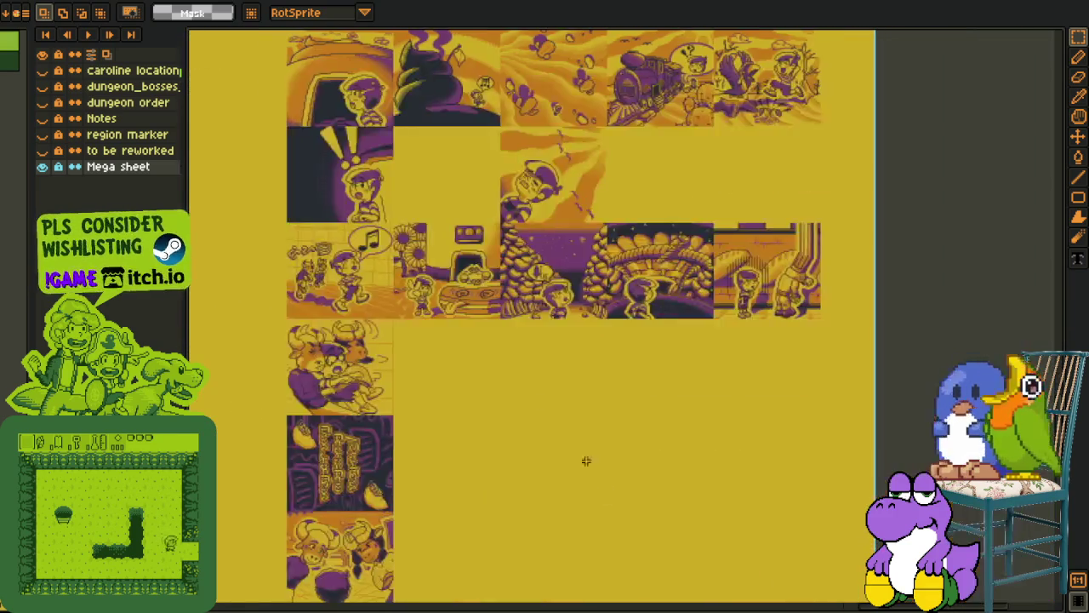
scroll(583, 457, down, 5)
scroll(511, 409, down, 3)
scroll(466, 370, down, 2)
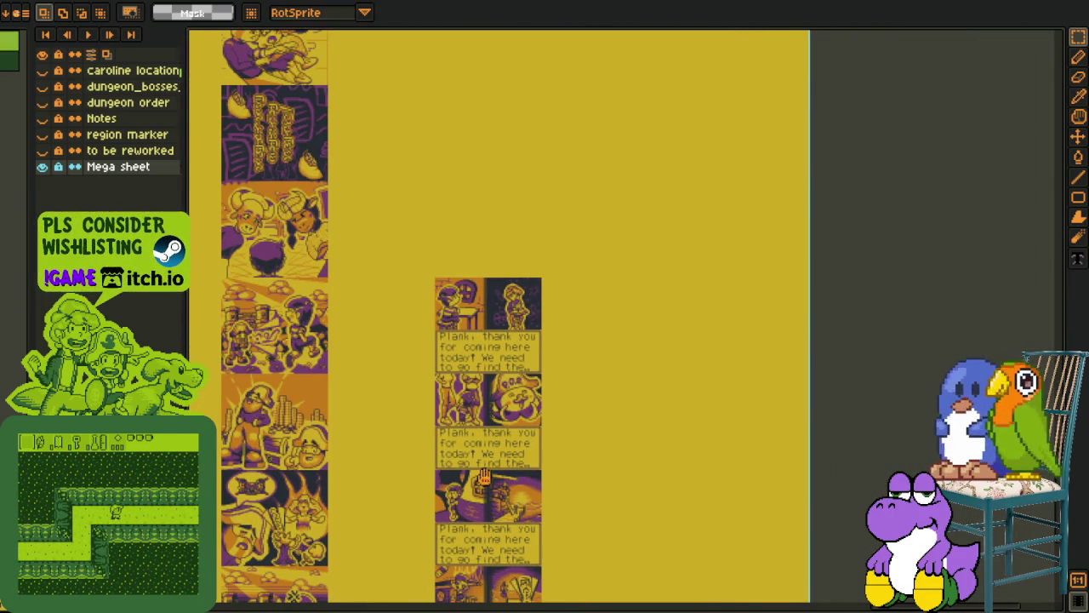
scroll(484, 477, up, 2)
scroll(503, 407, up, 2)
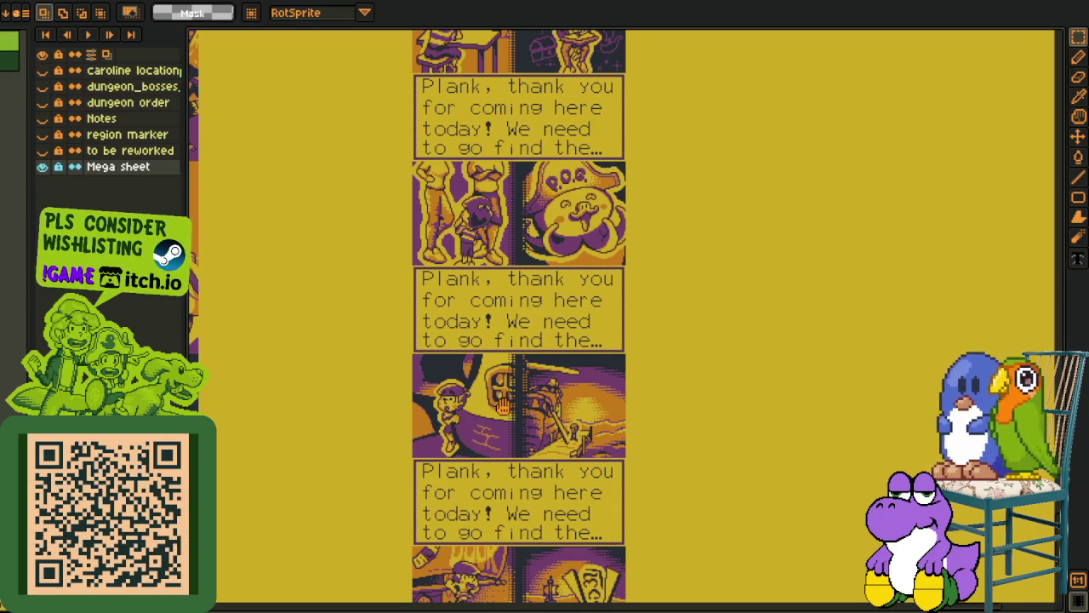
scroll(610, 183, up, 3)
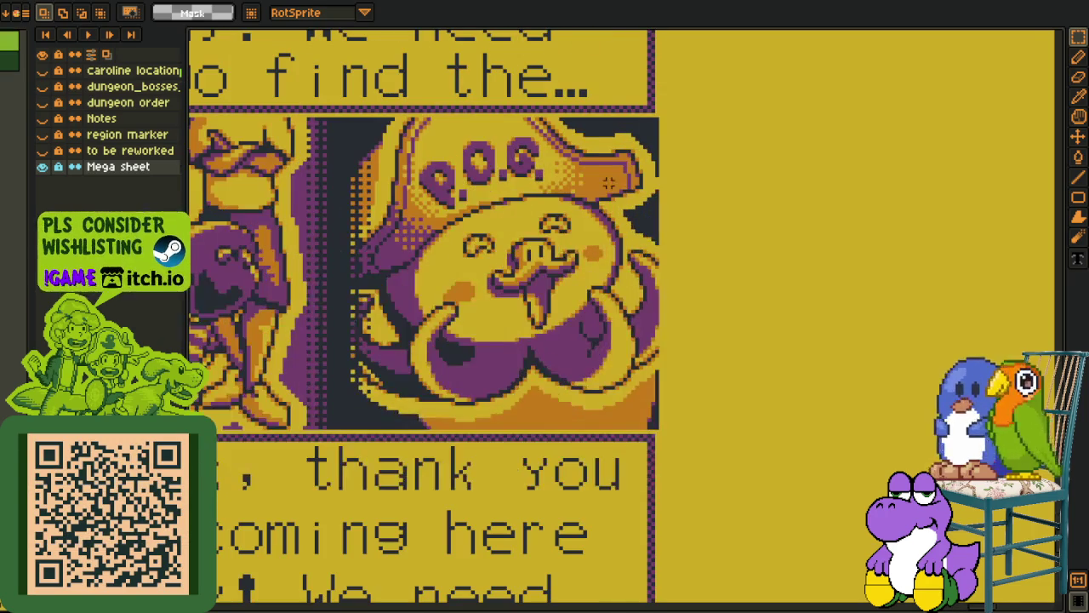
scroll(660, 288, down, 2)
scroll(689, 301, down, 2)
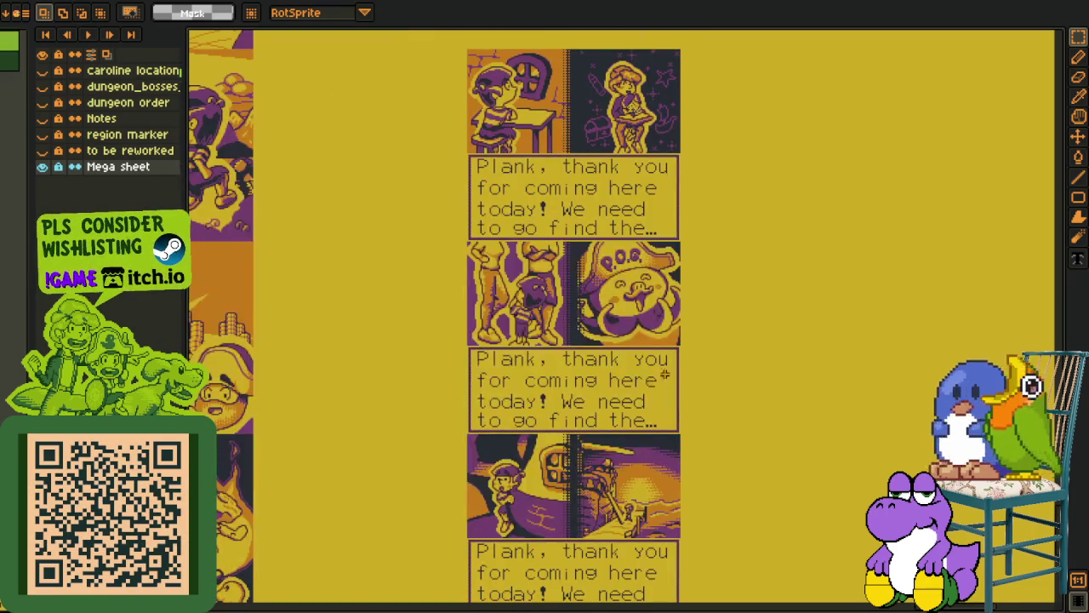